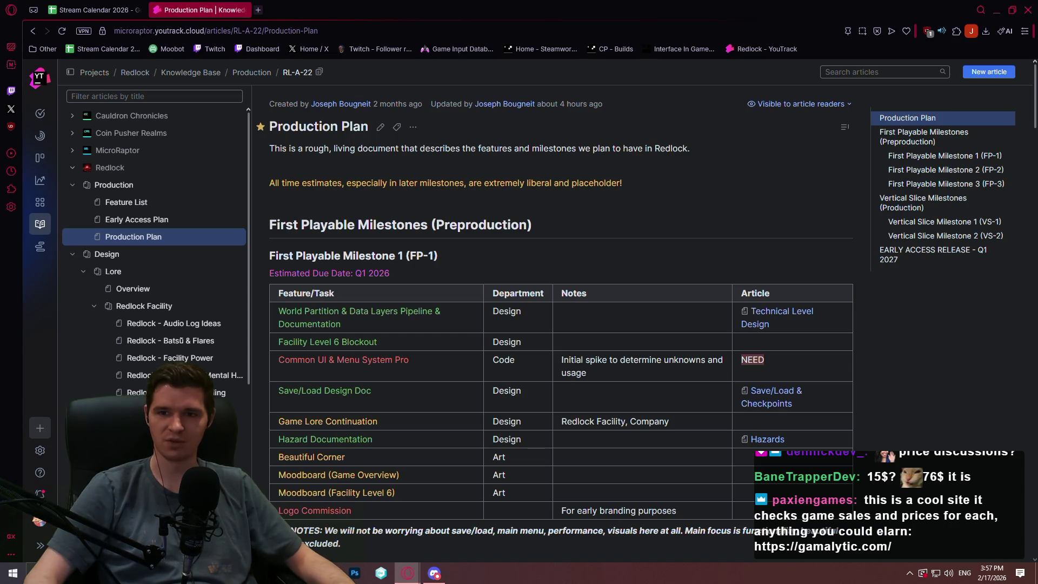
Switch from the YouTrack Production Plan to the Gamalytic Steam Analytics browser window with Alt+Tab.
{"action": "key", "text": "alt+Tab"}
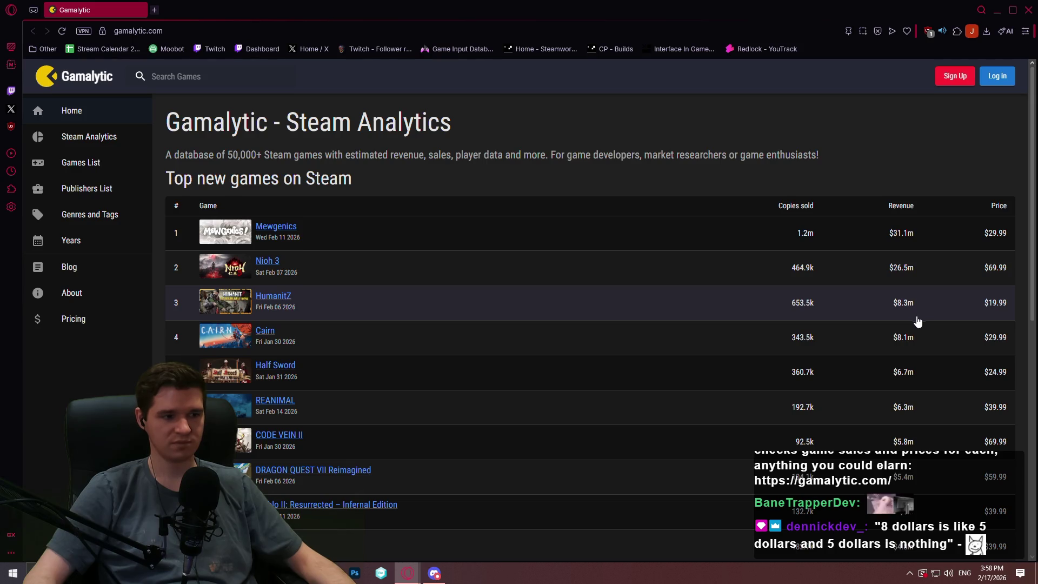
Pick Nioh 3 from Gamalytic's Top new games table and view its sales stats.
{"action": "scroll", "coordinate": [919, 319], "scroll_direction": "down", "scroll_amount": 4}
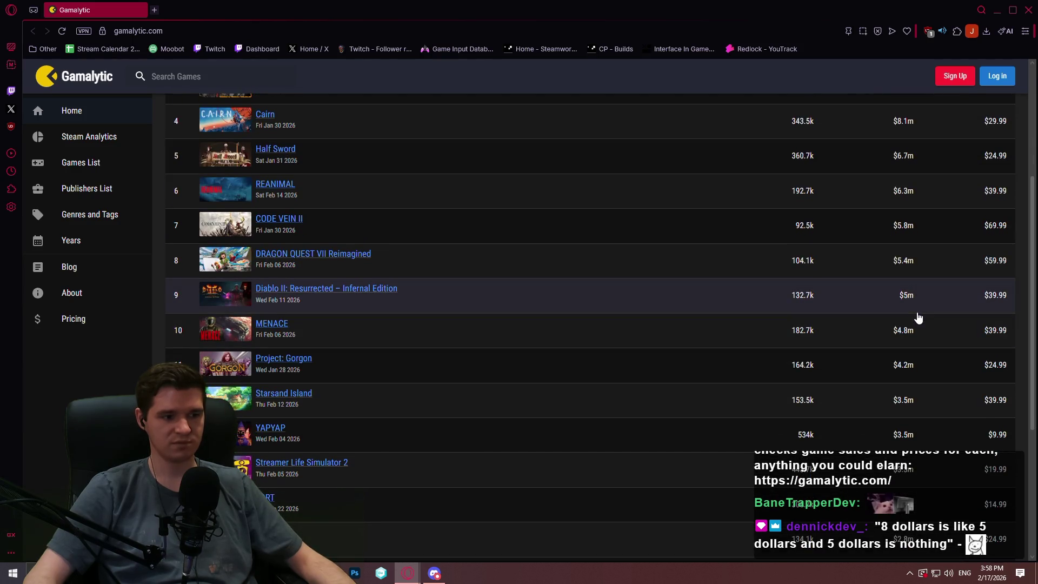
{"action": "scroll", "coordinate": [919, 319], "scroll_direction": "down", "scroll_amount": 3}
{"action": "scroll", "coordinate": [909, 308], "scroll_direction": "up", "scroll_amount": 6}
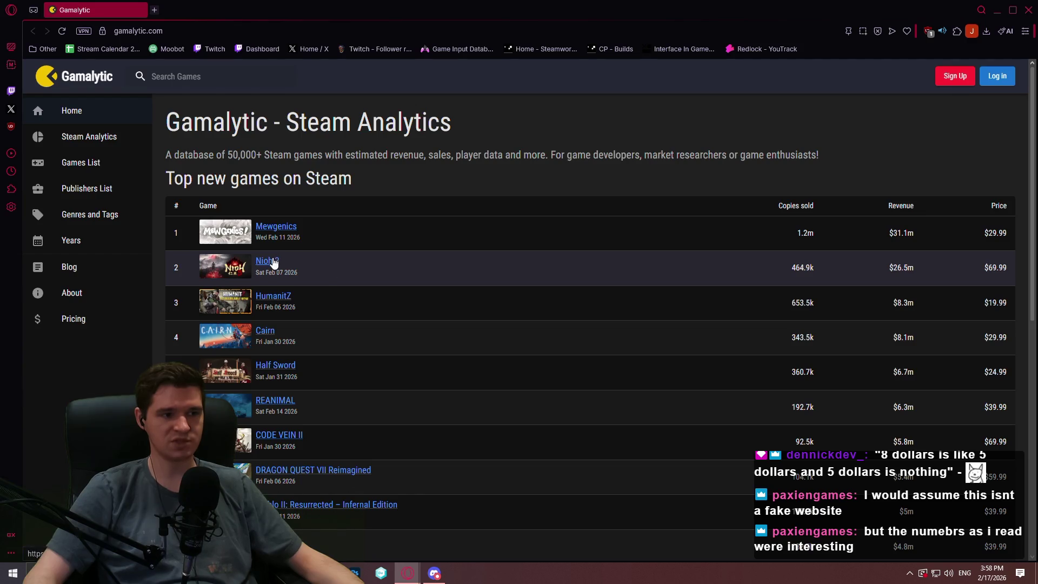
{"action": "left_click", "coordinate": [267, 262]}
{"action": "scroll", "coordinate": [943, 270], "scroll_direction": "down", "scroll_amount": 4}
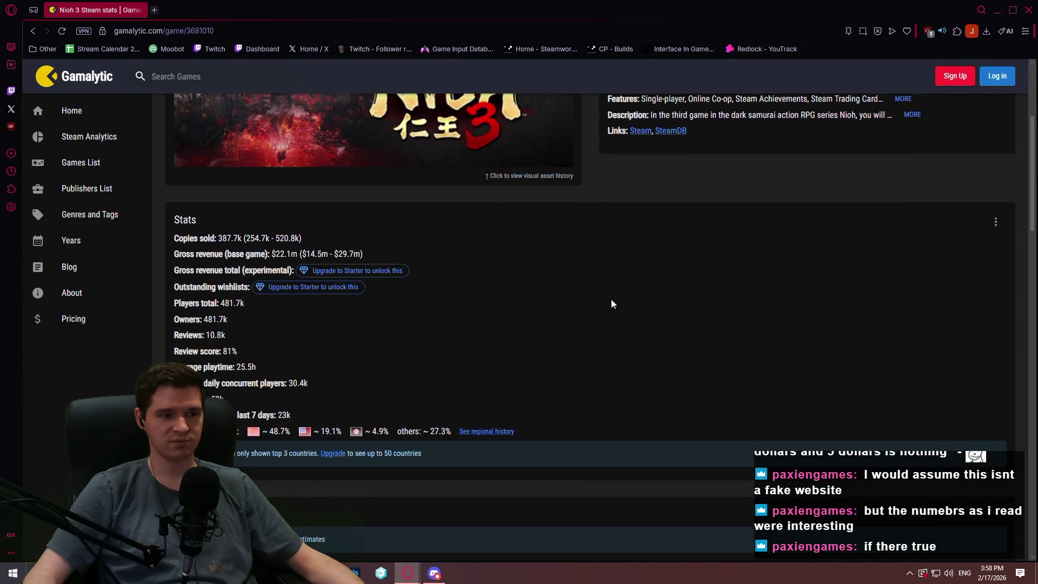
In a new tab, search SteamDB for 'nioh 3' and view its player count charts.
{"action": "left_click", "coordinate": [154, 9]}
{"action": "type", "text": "stea"}
{"action": "left_click", "coordinate": [163, 70]}
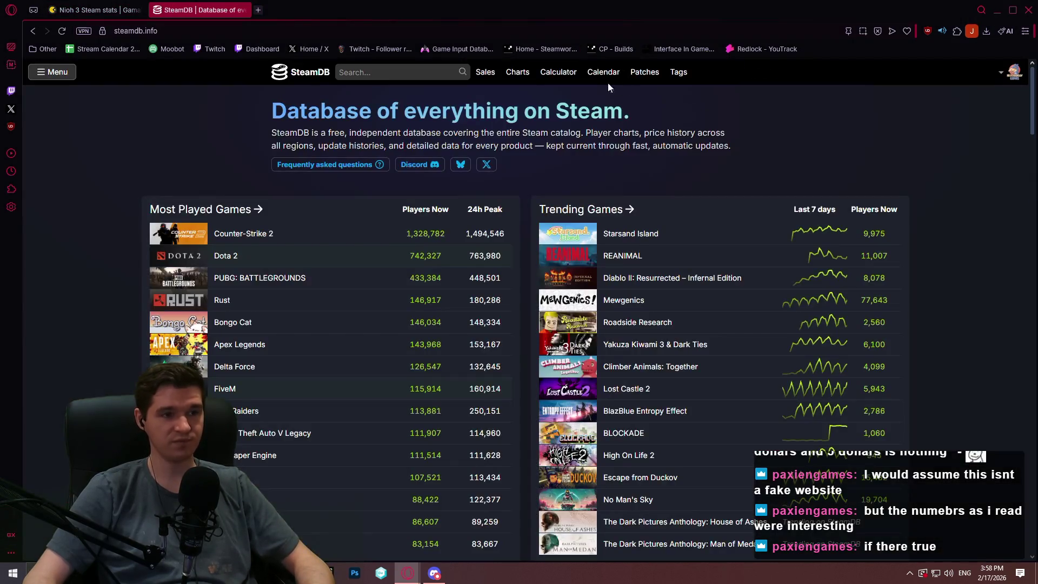
{"action": "left_click", "coordinate": [374, 68]}
{"action": "type", "text": "nioh 3"}
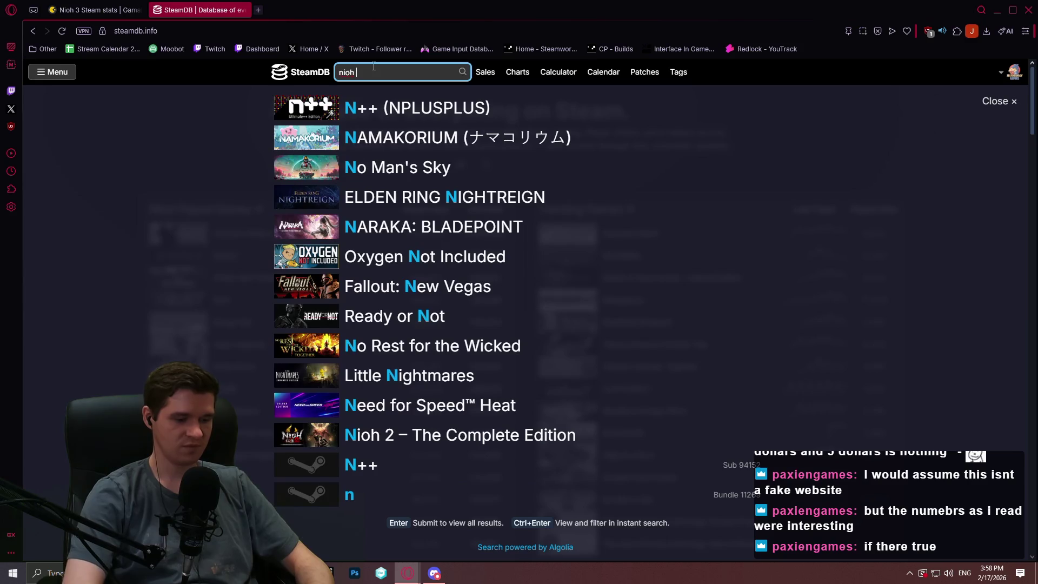
{"action": "left_click", "coordinate": [359, 96]}
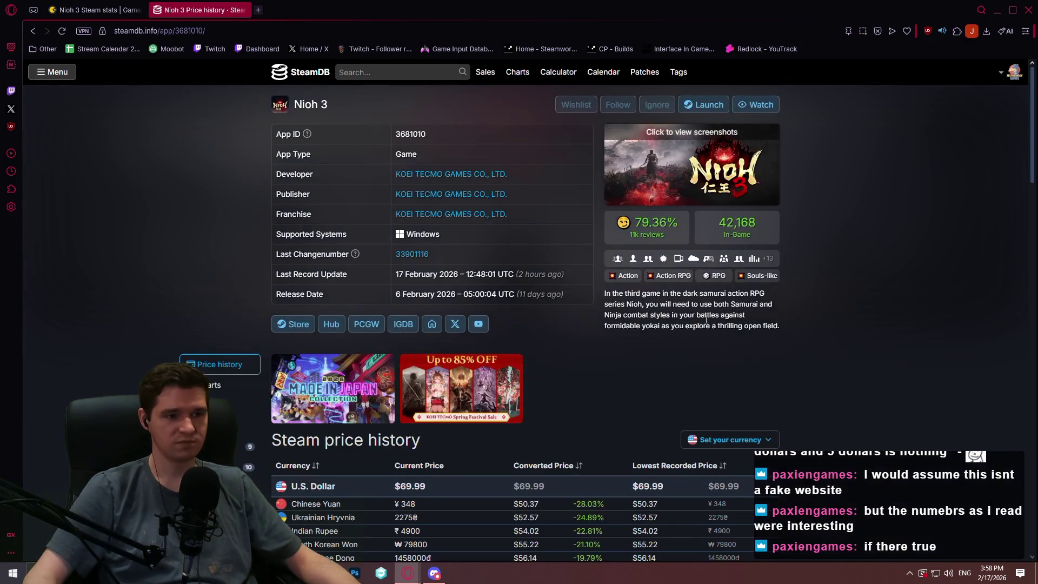
{"action": "scroll", "coordinate": [244, 216], "scroll_direction": "down", "scroll_amount": 5}
{"action": "left_click", "coordinate": [200, 177]}
{"action": "scroll", "coordinate": [200, 177], "scroll_direction": "down", "scroll_amount": 4}
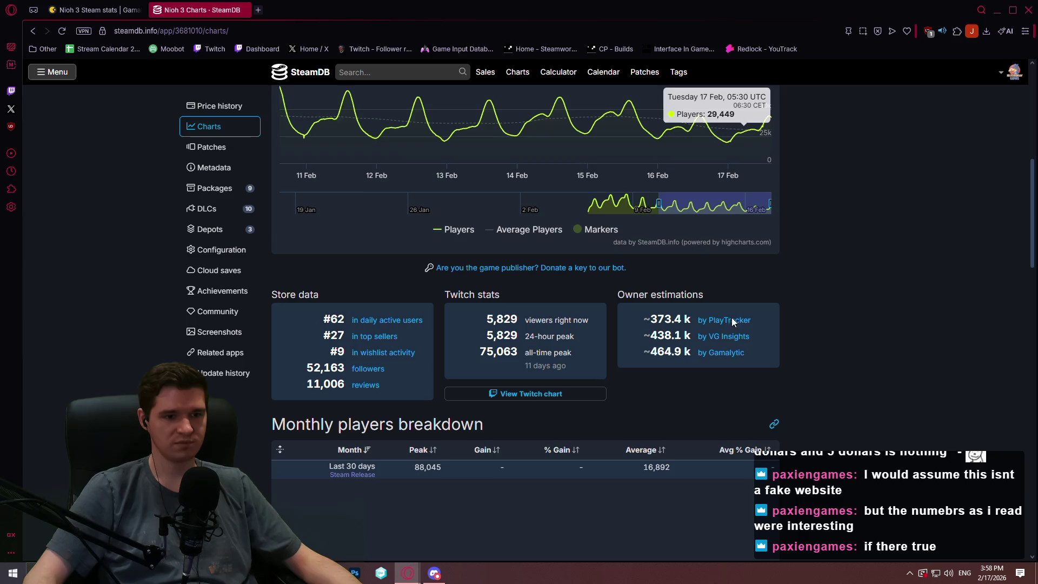
Check Gamalytic's 387.7k copies sold estimate for Nioh 3 and scroll its stats.
{"action": "left_click", "coordinate": [128, 8]}
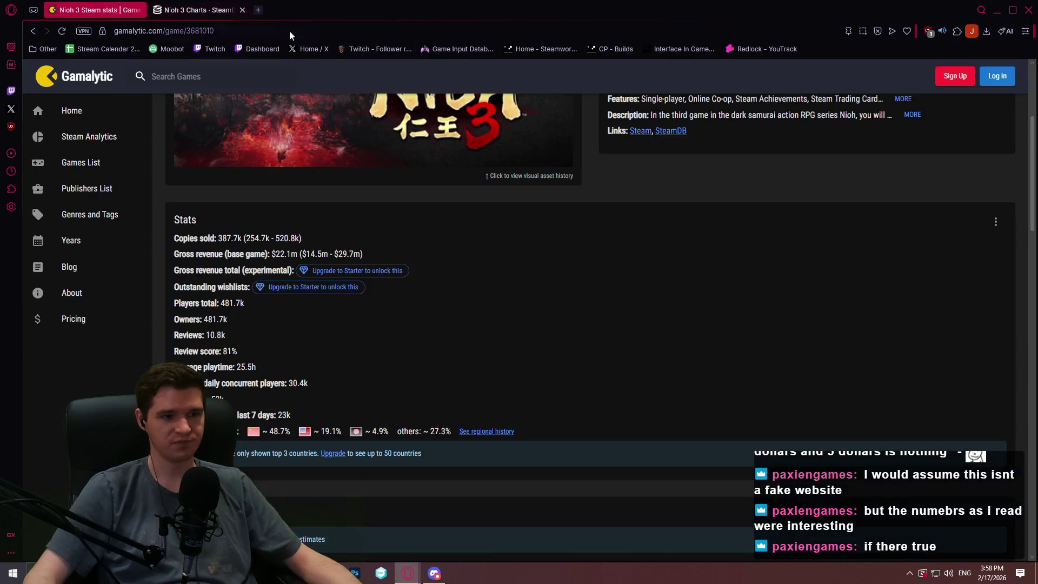
{"action": "left_click_drag", "start_coordinate": [302, 239], "coordinate": [218, 239]}
{"action": "left_click", "coordinate": [500, 241]}
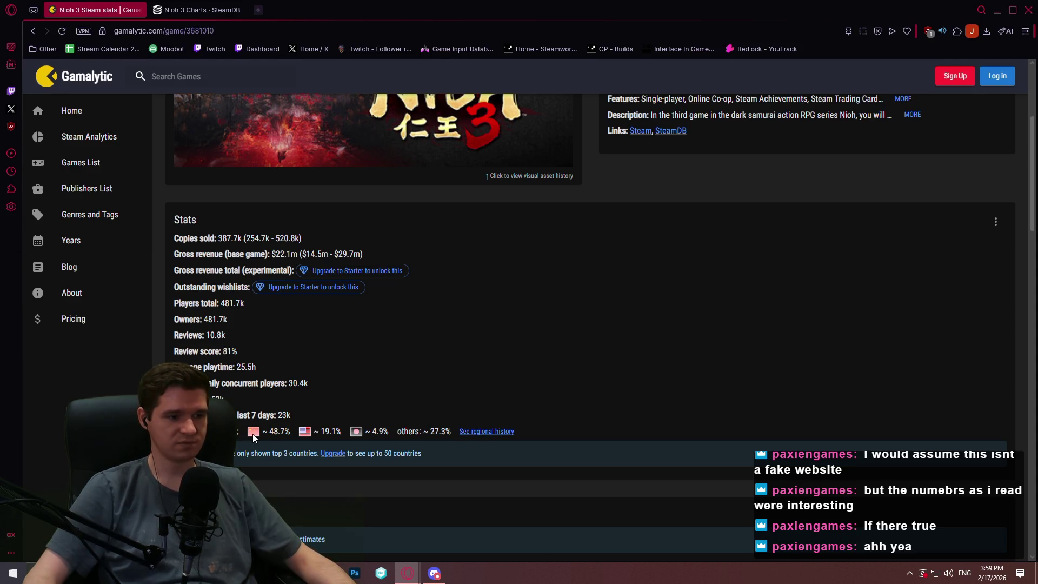
{"action": "scroll", "coordinate": [253, 434], "scroll_direction": "down", "scroll_amount": 3}
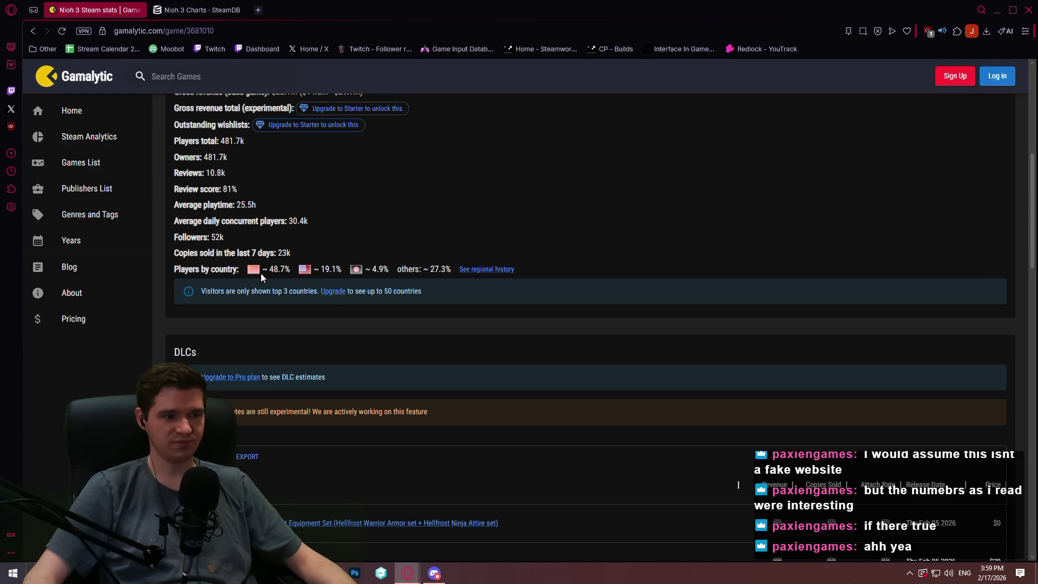
{"action": "scroll", "coordinate": [411, 235], "scroll_direction": "down", "scroll_amount": 1}
{"action": "scroll", "coordinate": [463, 260], "scroll_direction": "up", "scroll_amount": 5}
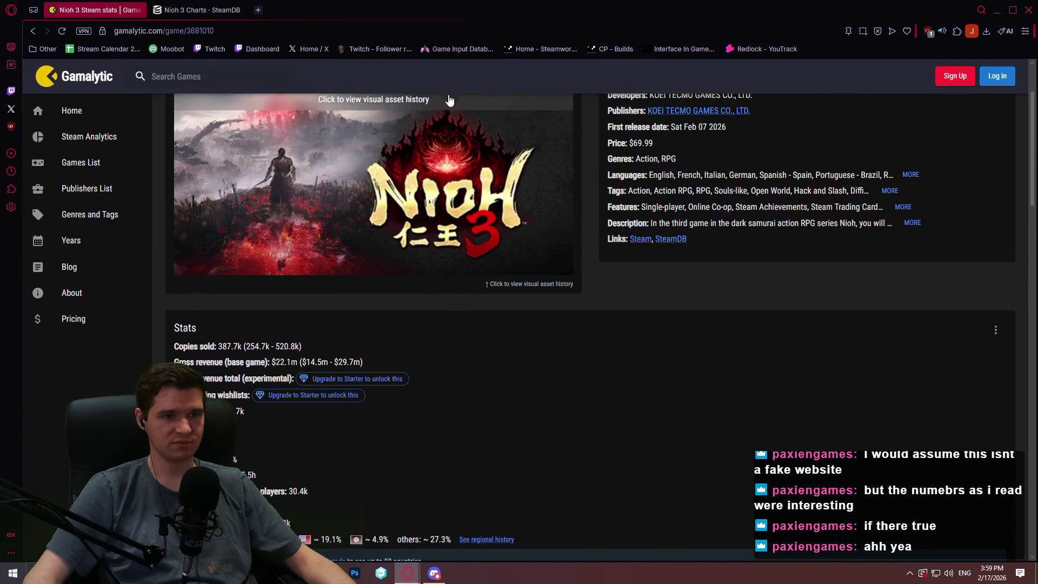
Compare the SteamDB charts against Gamalytic once more, then close the Gamalytic browser window.
{"action": "left_click", "coordinate": [198, 9]}
{"action": "scroll", "coordinate": [865, 173], "scroll_direction": "down", "scroll_amount": 4}
{"action": "scroll", "coordinate": [893, 174], "scroll_direction": "up", "scroll_amount": 2}
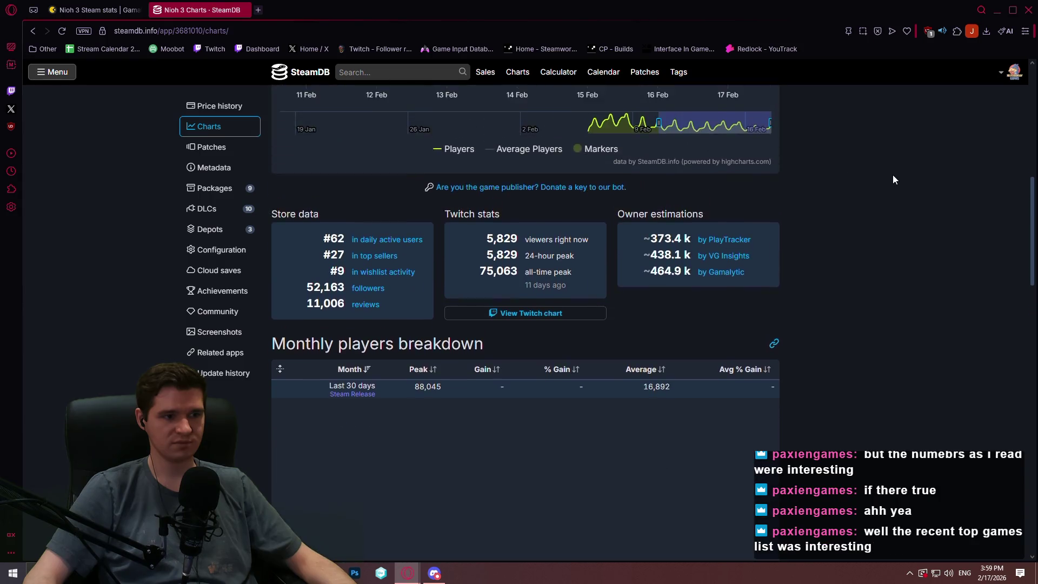
{"action": "scroll", "coordinate": [892, 173], "scroll_direction": "up", "scroll_amount": 5}
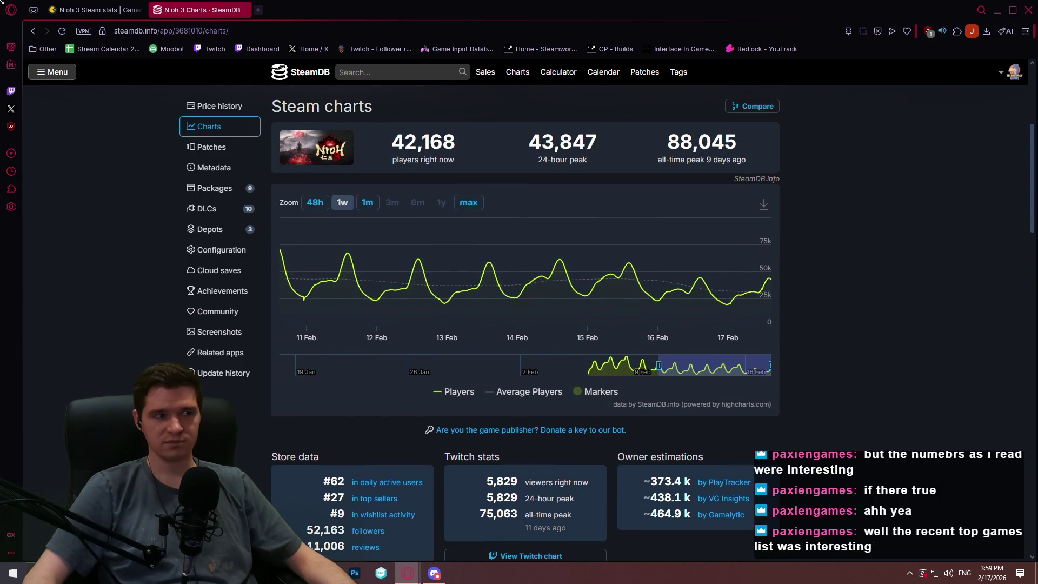
{"action": "left_click", "coordinate": [81, 10]}
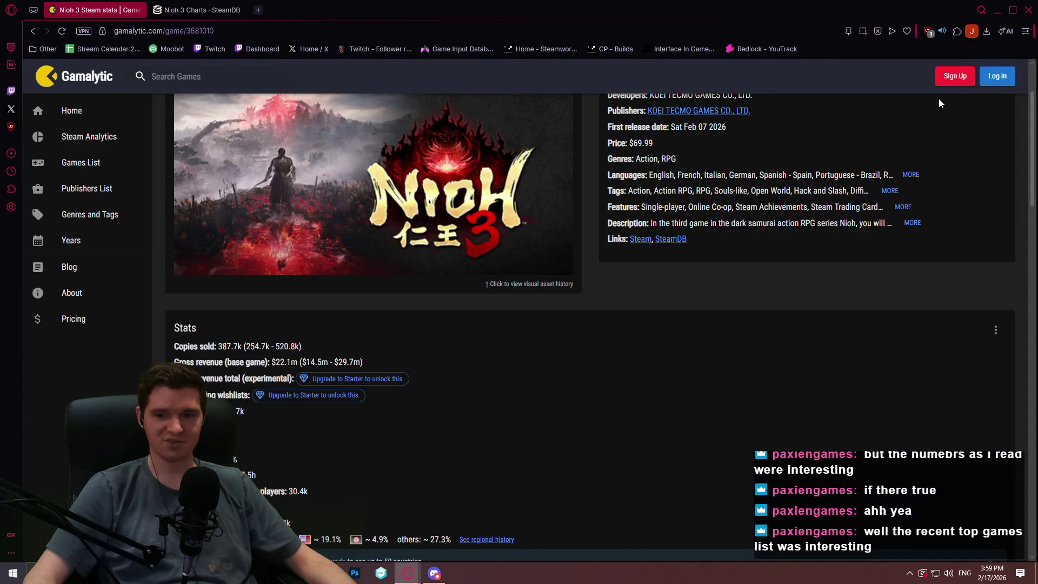
{"action": "left_click", "coordinate": [1028, 10]}
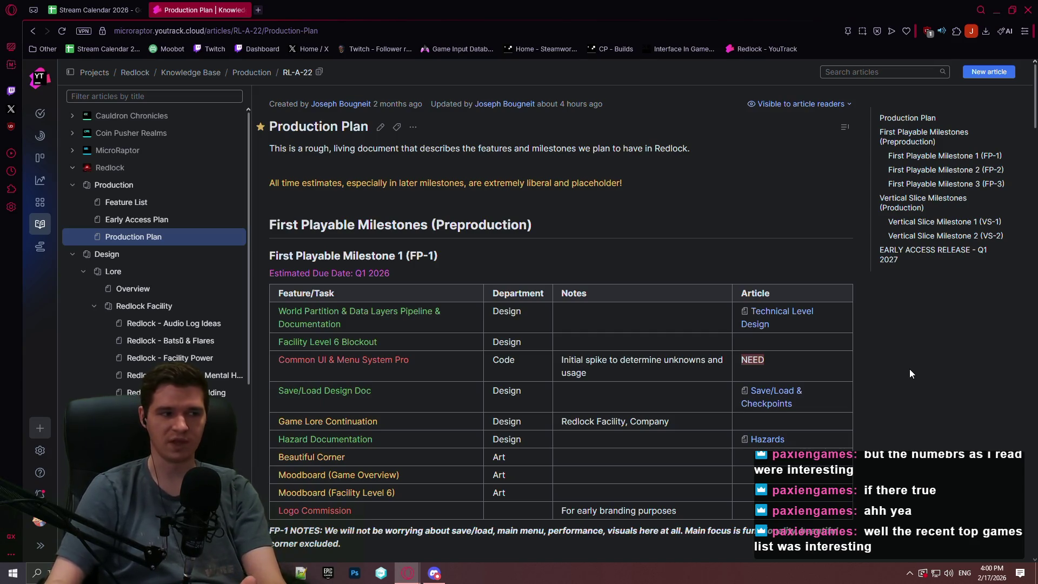
Scroll the Production Plan article down to the First Playable Milestone 2 (FP-2) table.
{"action": "scroll", "coordinate": [909, 374], "scroll_direction": "down", "scroll_amount": 5}
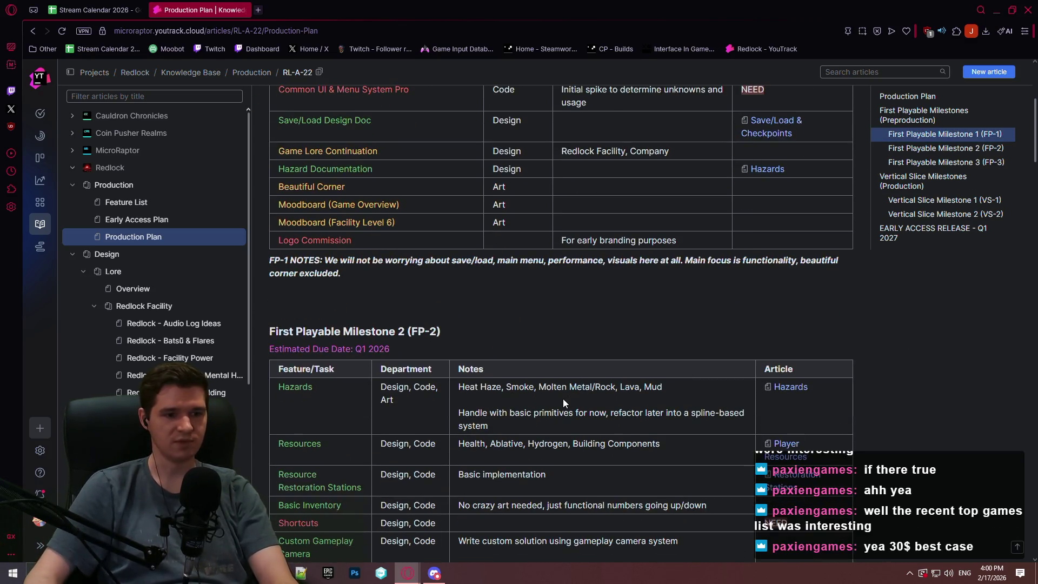
{"action": "scroll", "coordinate": [885, 396], "scroll_direction": "down", "scroll_amount": 1}
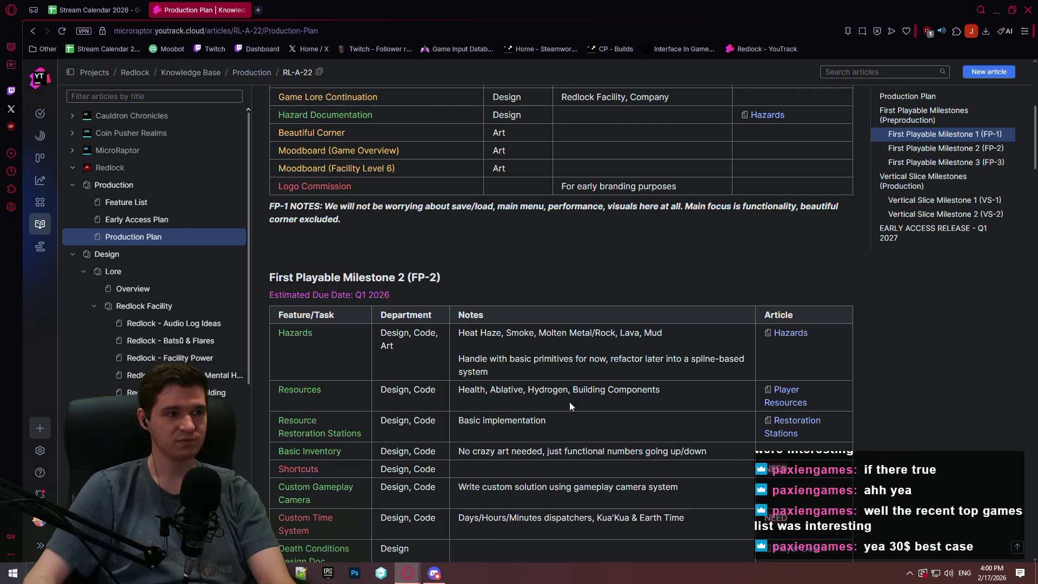
{"action": "left_click", "coordinate": [94, 10]}
{"action": "left_click", "coordinate": [200, 10]}
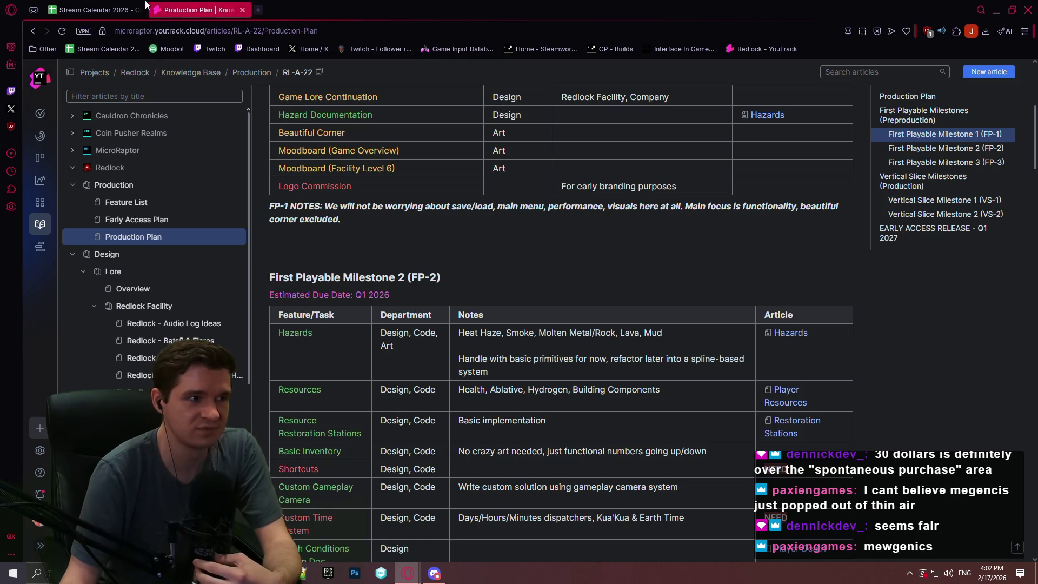
In Stream Calendar 2026, go back to February and select the stream days of 16–21 February.
{"action": "left_click", "coordinate": [63, 8]}
{"action": "left_click", "coordinate": [64, 6]}
{"action": "left_click", "coordinate": [63, 7]}
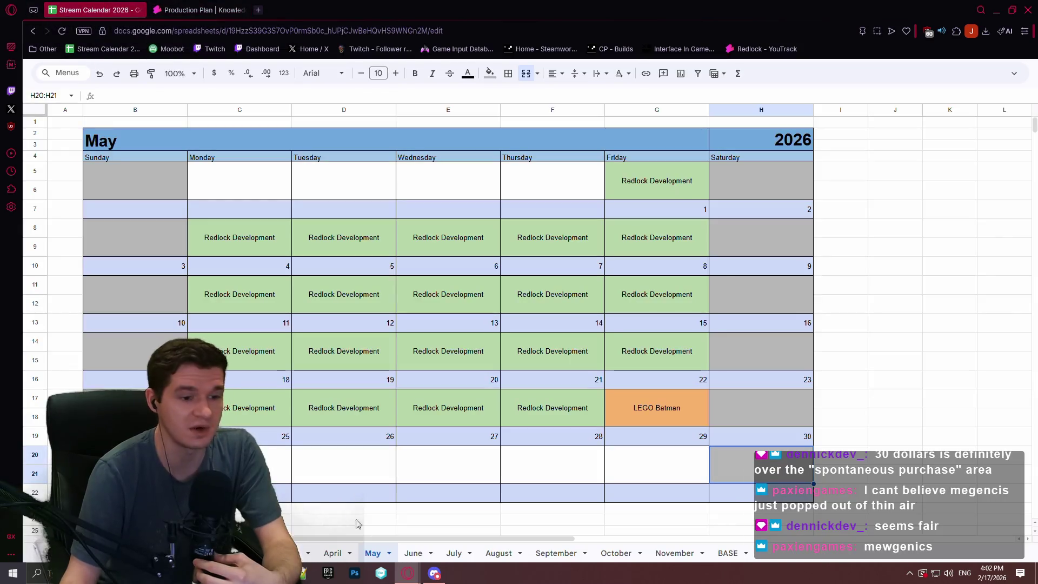
{"action": "key", "text": "ctrl+shift+Page_Up"}
{"action": "key", "text": "ctrl+shift+Page_Up"}
{"action": "key", "text": "ctrl+shift+Page_Up"}
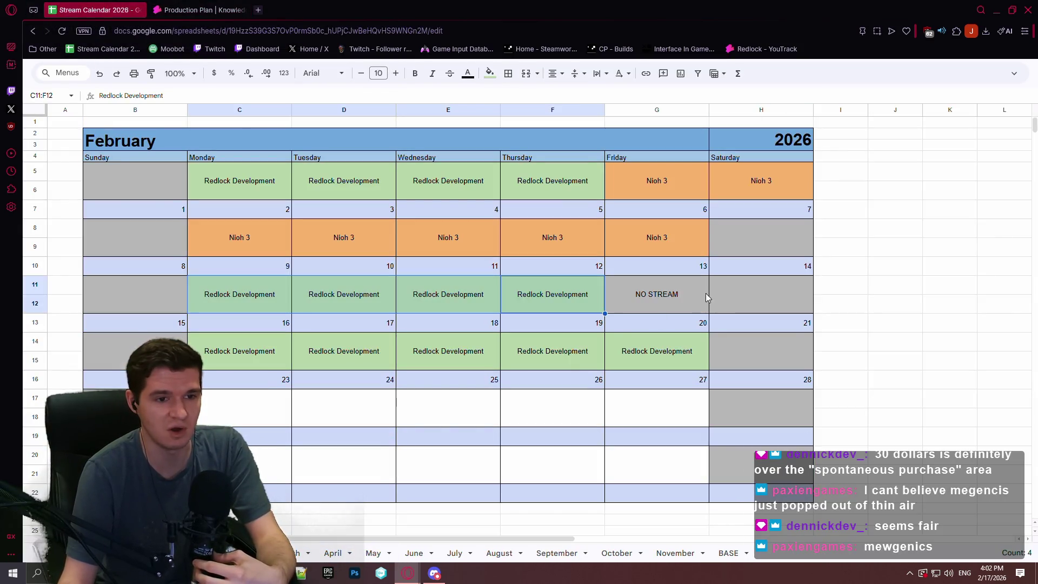
{"action": "left_click", "coordinate": [647, 300]}
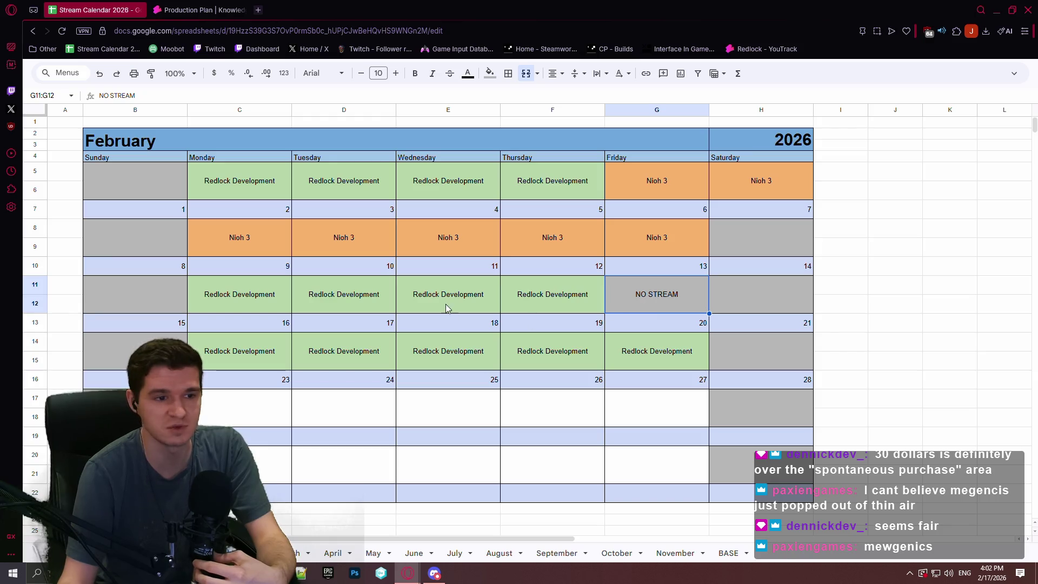
{"action": "left_click_drag", "start_coordinate": [445, 306], "coordinate": [553, 303]}
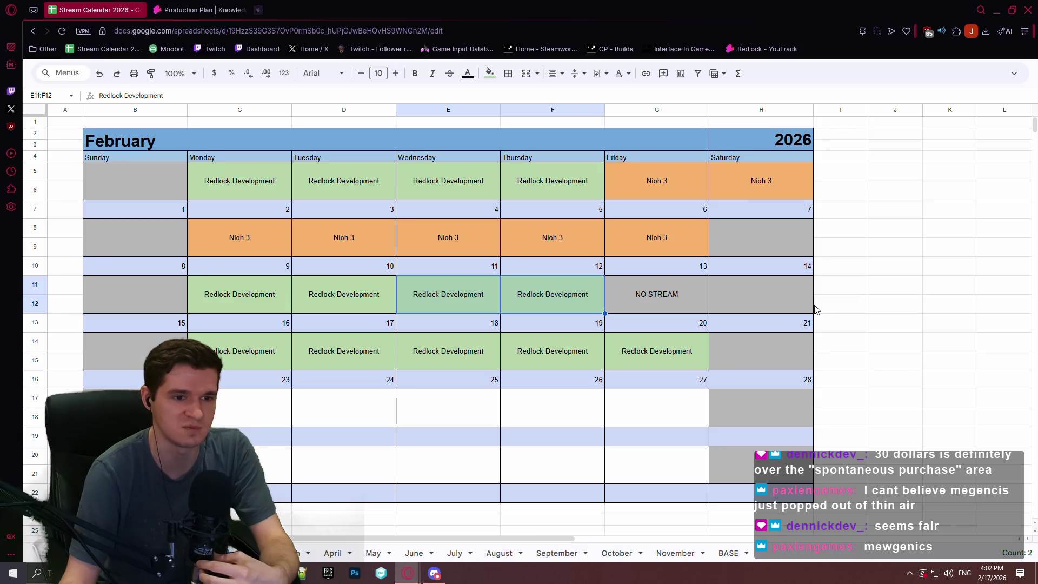
{"action": "mouse_move", "coordinate": [254, 354]}
{"action": "left_mouse_down"}
{"action": "mouse_move", "coordinate": [712, 364]}
{"action": "mouse_move", "coordinate": [403, 352]}
{"action": "mouse_move", "coordinate": [626, 359]}
{"action": "left_mouse_up"}
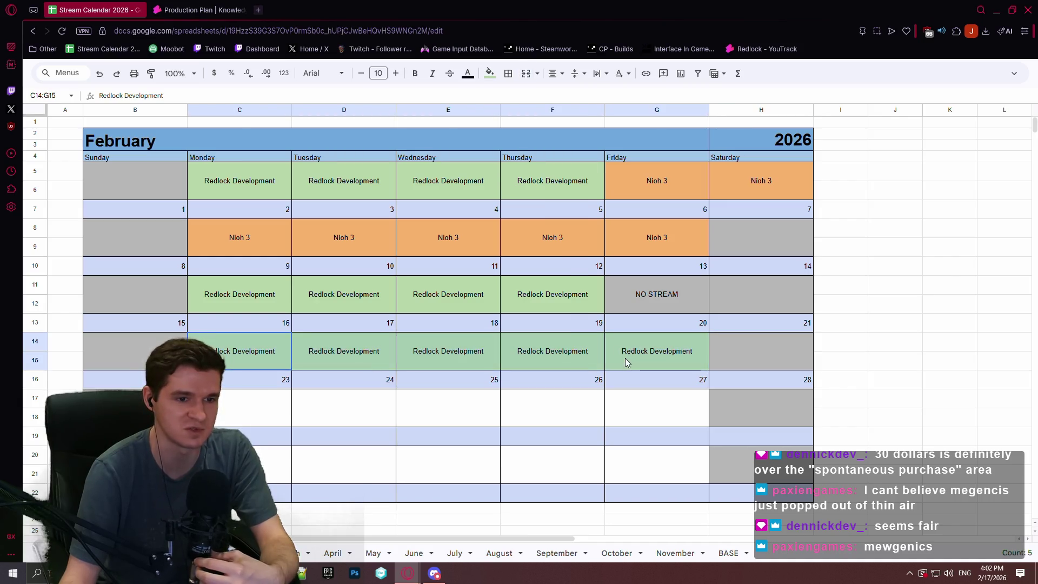
{"action": "left_click", "coordinate": [806, 348]}
Switch to the March sheet, clear the selection, and return to the Production Plan.
{"action": "left_click", "coordinate": [300, 553]}
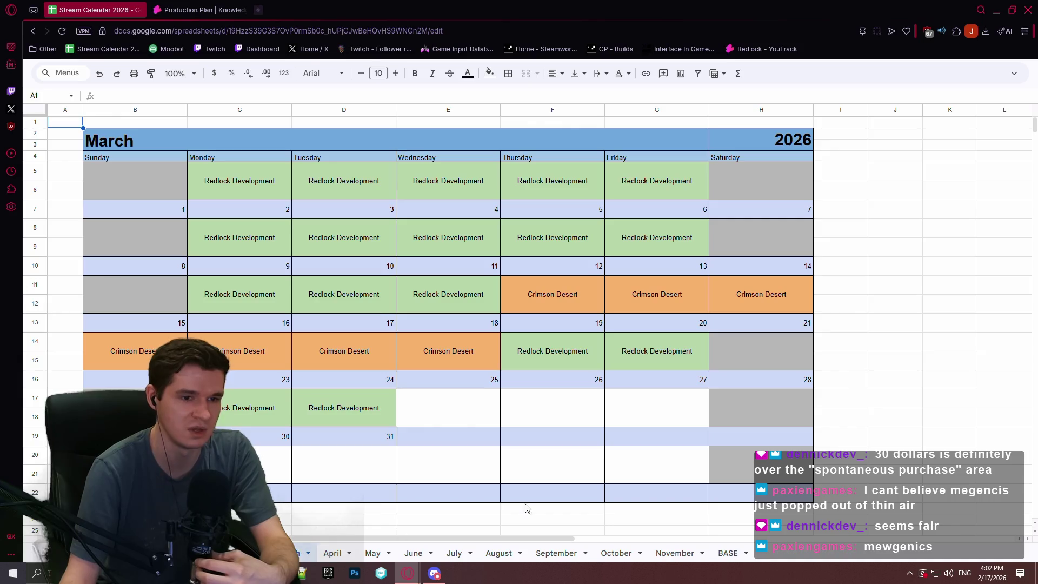
{"action": "left_click", "coordinate": [914, 382]}
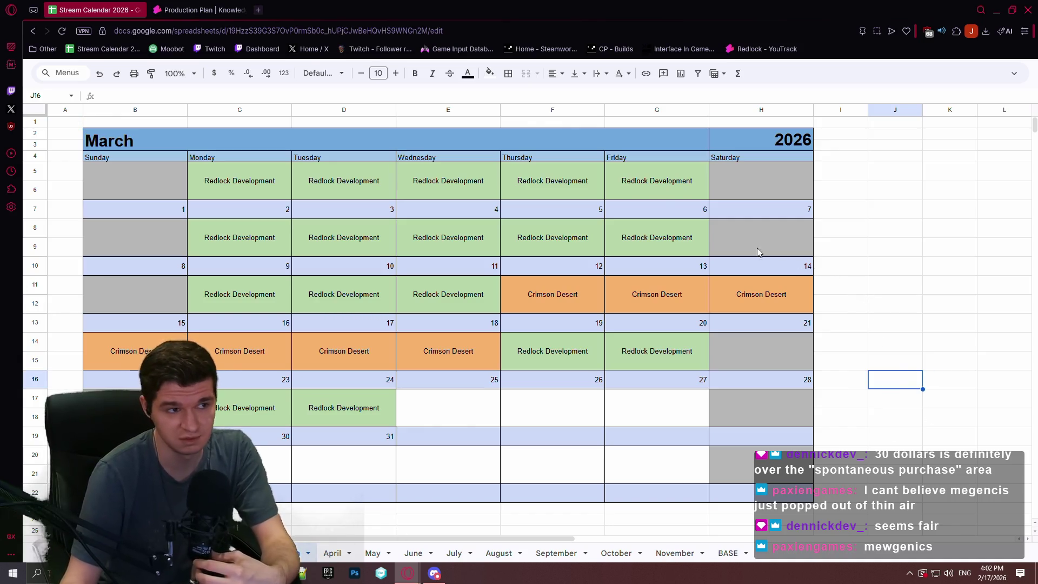
{"action": "left_click", "coordinate": [200, 9]}
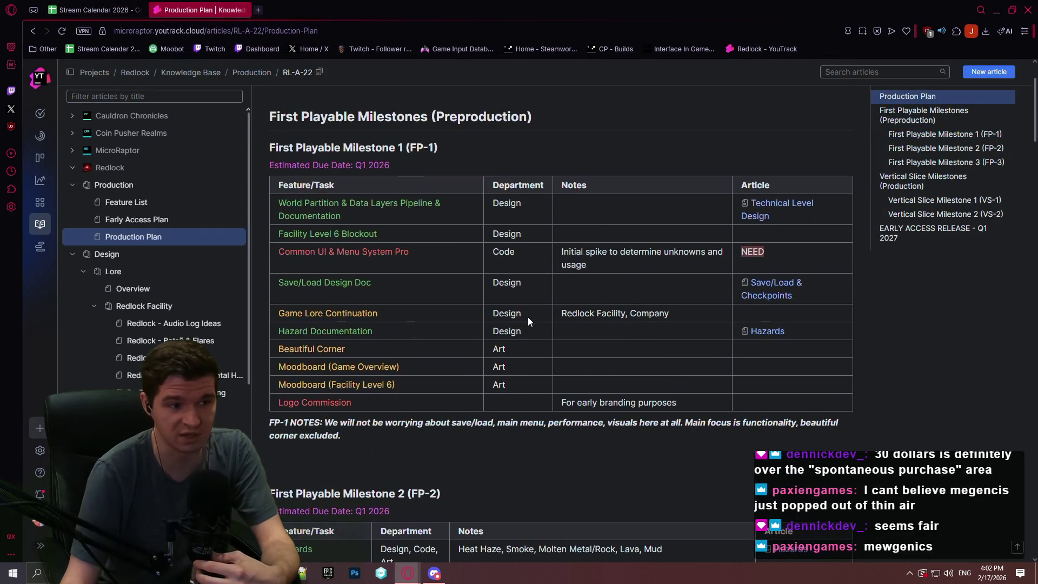
Scroll the FP-2 table down to the Steam Input and Star Setup rows.
{"action": "scroll", "coordinate": [529, 317], "scroll_direction": "down", "scroll_amount": 5}
{"action": "scroll", "coordinate": [575, 191], "scroll_direction": "down", "scroll_amount": 3}
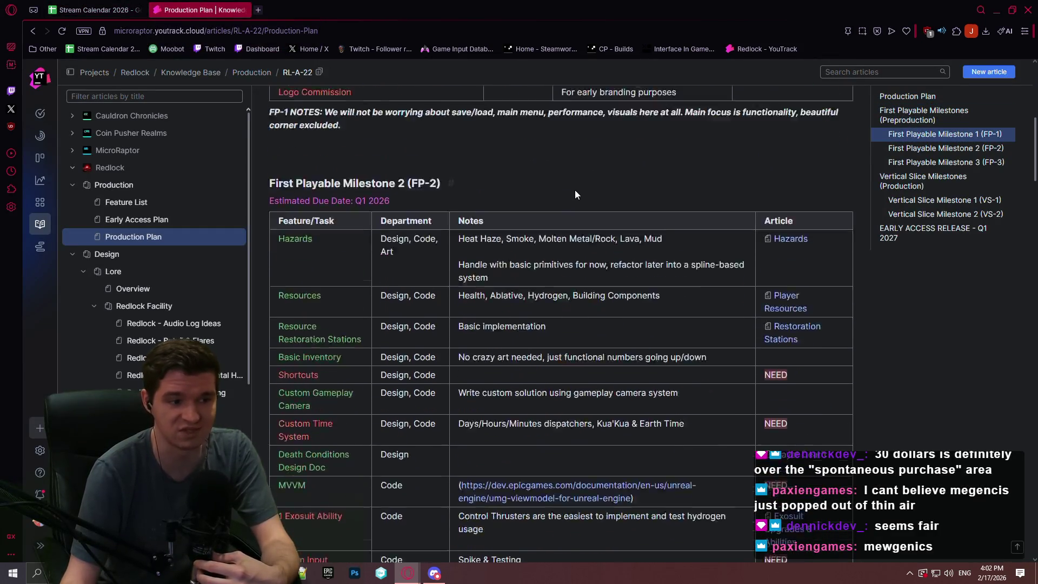
{"action": "scroll", "coordinate": [424, 329], "scroll_direction": "down", "scroll_amount": 3}
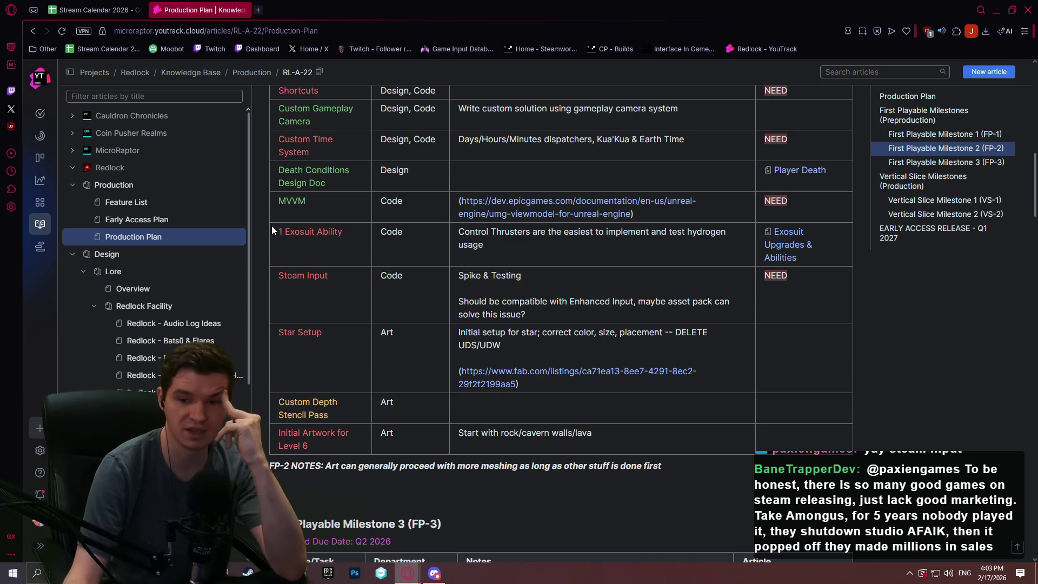
{"action": "left_click", "coordinate": [258, 13]}
Search 'ue5 steam input', open the SteamWorks Input API tutorial, and read down to Gotcha!
{"action": "type", "text": "ue5 steam "}
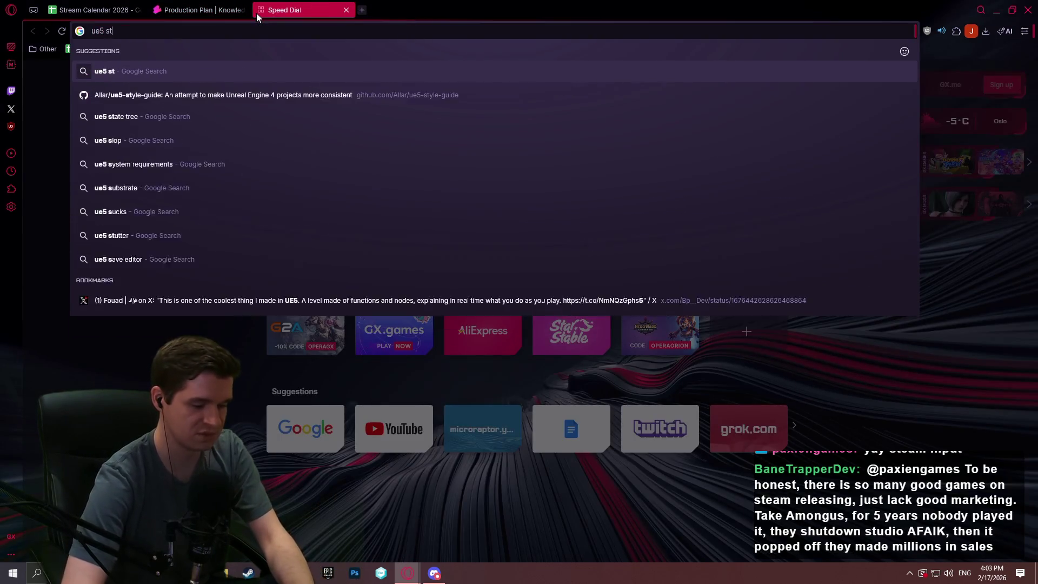
{"action": "type", "text": "input"}
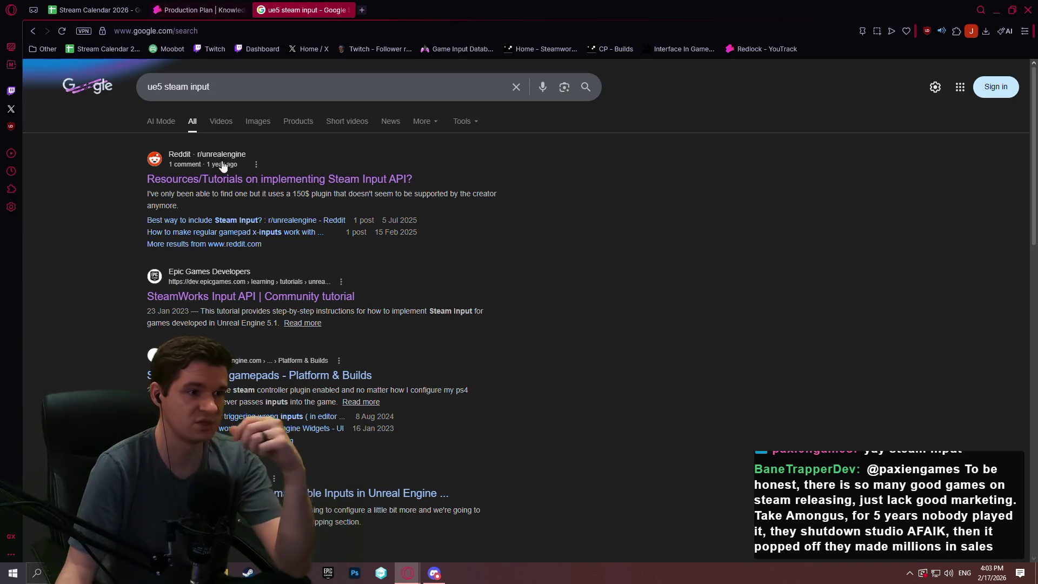
{"action": "left_click", "coordinate": [273, 303]}
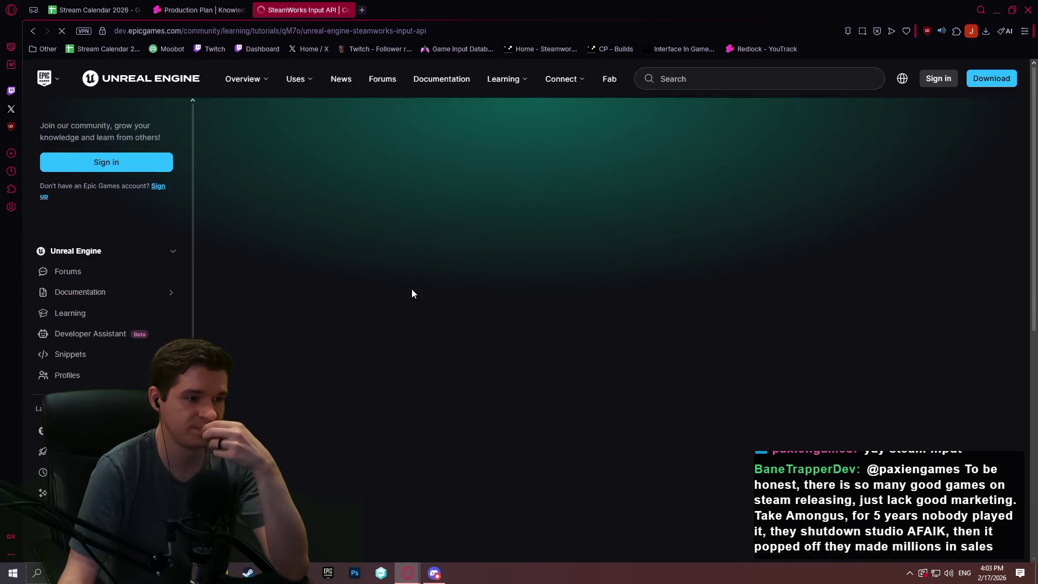
{"action": "left_click_drag", "start_coordinate": [1036, 82], "coordinate": [1023, 256]}
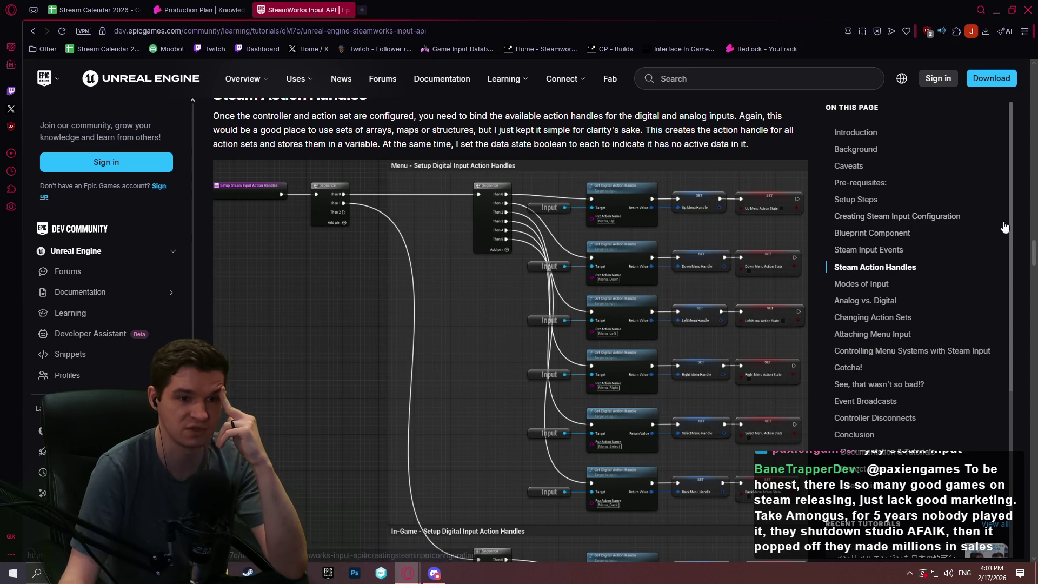
{"action": "left_click_drag", "start_coordinate": [1034, 253], "coordinate": [1034, 274]}
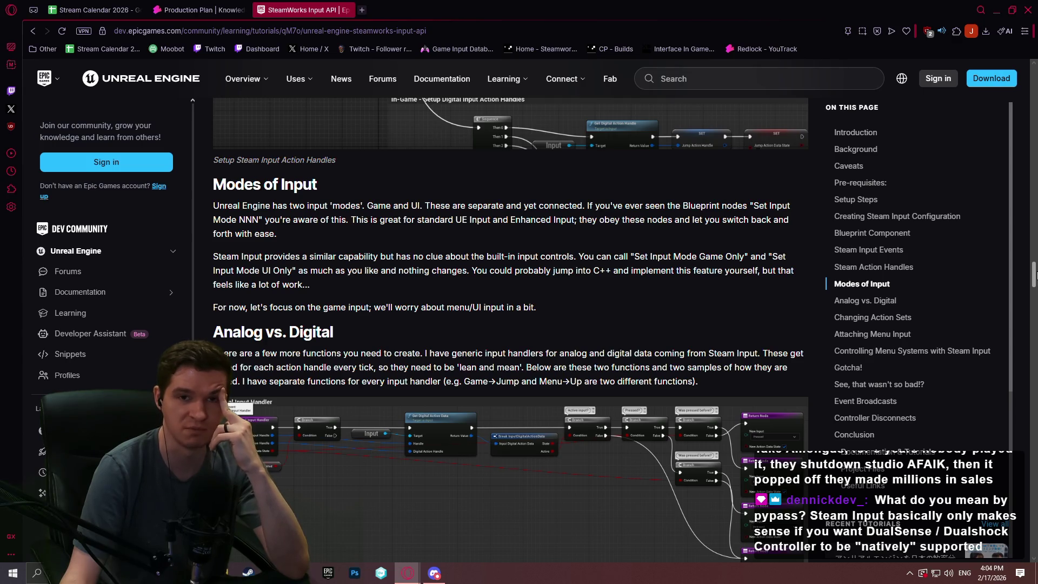
{"action": "left_click_drag", "start_coordinate": [1034, 275], "coordinate": [1033, 367]}
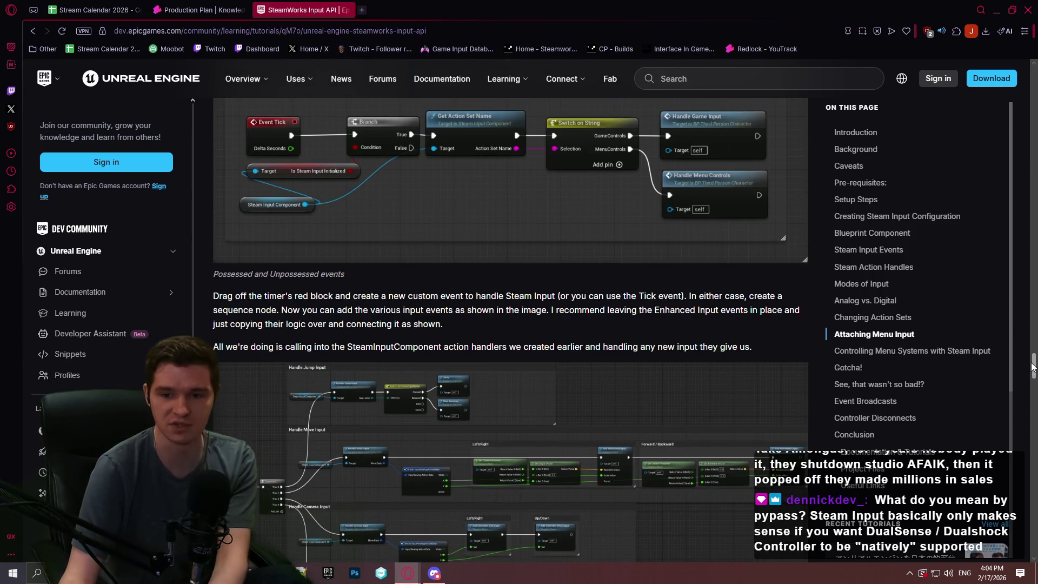
{"action": "mouse_move", "coordinate": [1033, 366]}
{"action": "left_mouse_down"}
{"action": "mouse_move", "coordinate": [1029, 395]}
{"action": "mouse_move", "coordinate": [1028, 111]}
{"action": "mouse_move", "coordinate": [1012, 151]}
{"action": "mouse_move", "coordinate": [1004, 398]}
{"action": "left_mouse_up"}
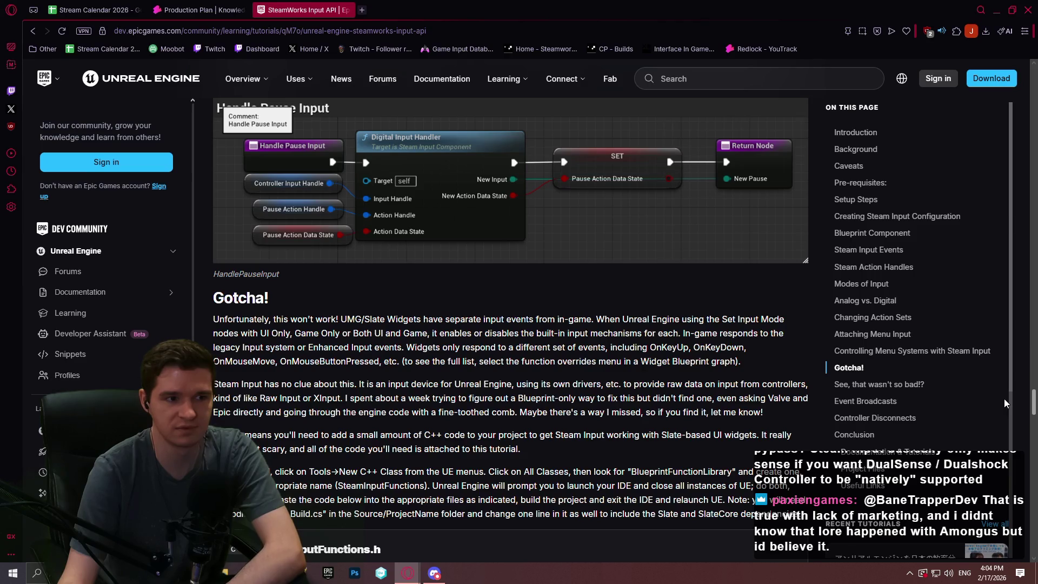
{"action": "scroll", "coordinate": [834, 368], "scroll_direction": "up", "scroll_amount": 3}
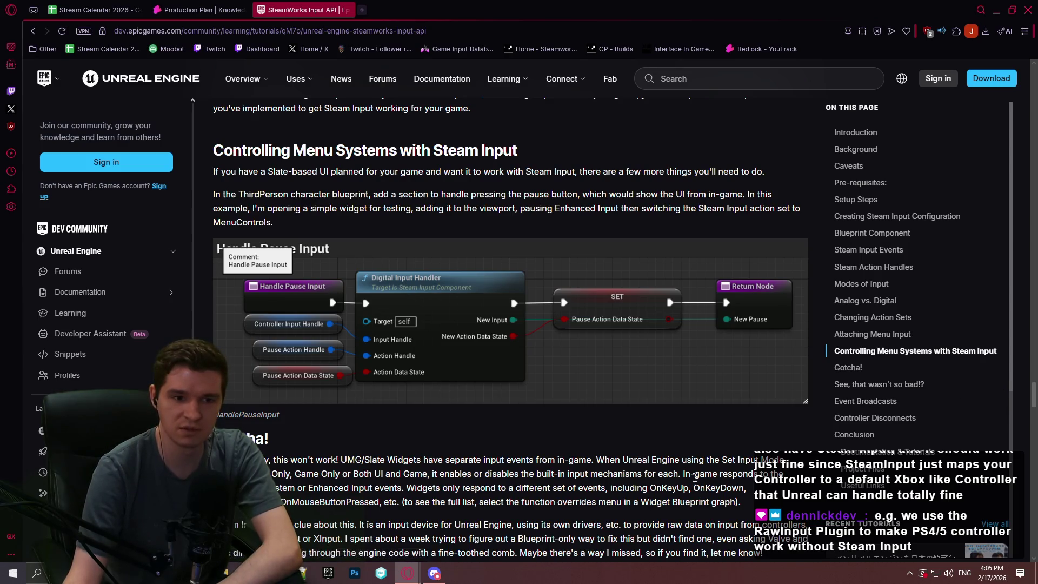
Scroll from Controlling Menu Systems with Steam Input down to the Event Broadcasts navigation graph.
{"action": "scroll", "coordinate": [1004, 285], "scroll_direction": "down", "scroll_amount": 4}
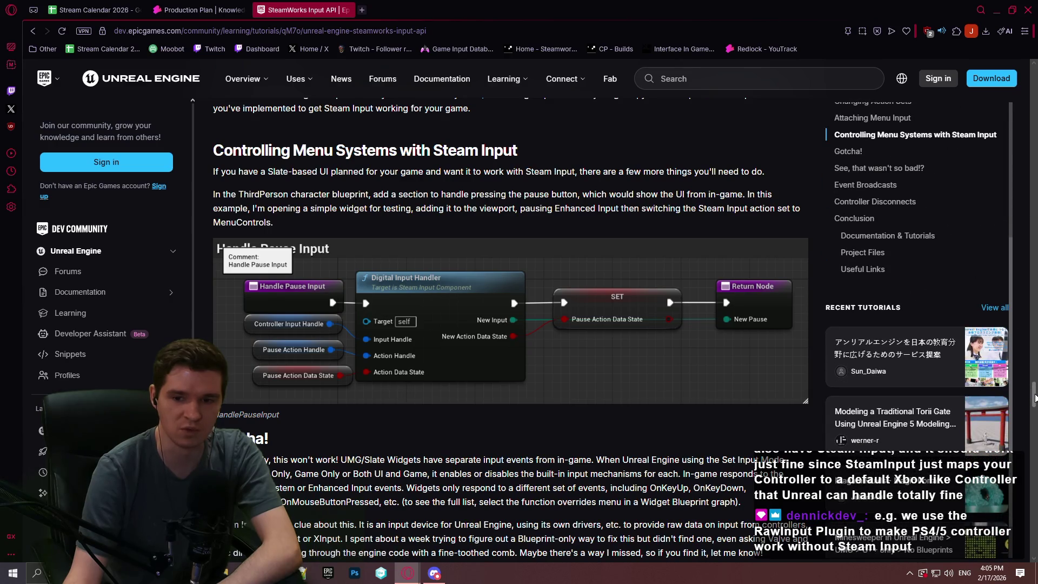
{"action": "left_click_drag", "start_coordinate": [1035, 399], "coordinate": [1031, 477]}
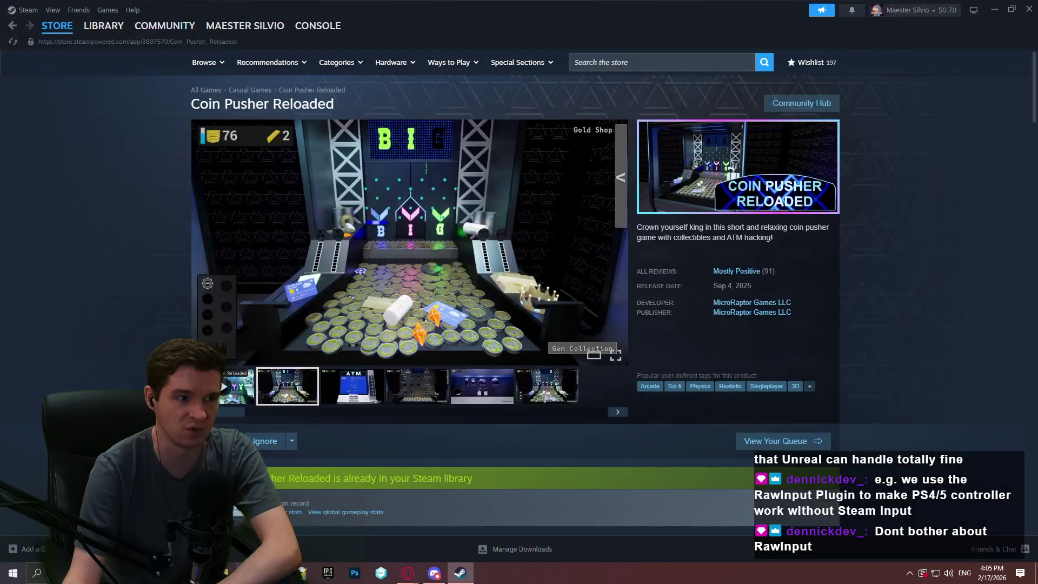
Open Borderlands 4 in the Steam library, browse its page, then close Steam.
{"action": "mouse_move", "coordinate": [203, 26]}
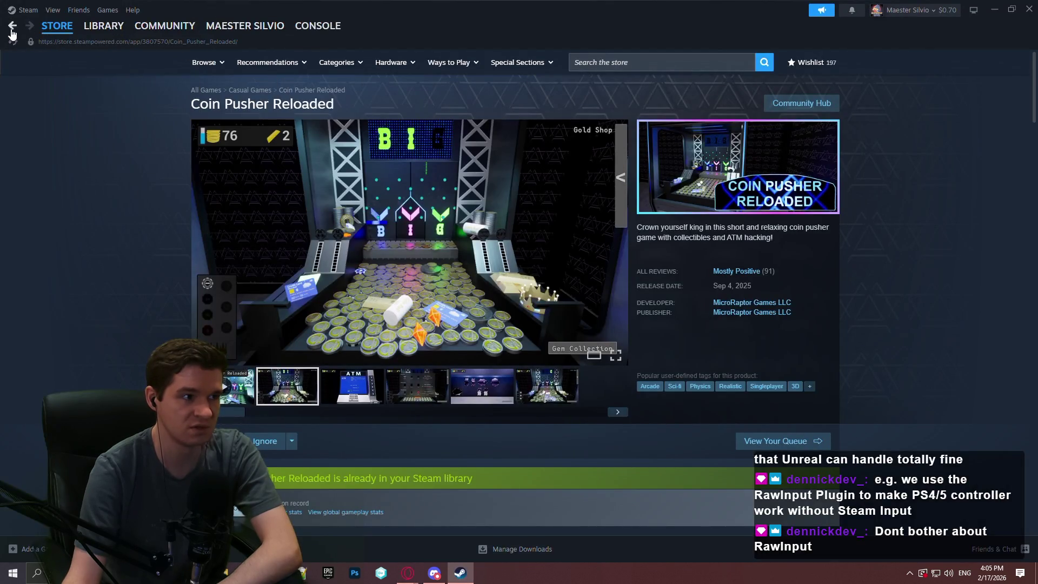
{"action": "left_click", "coordinate": [102, 25]}
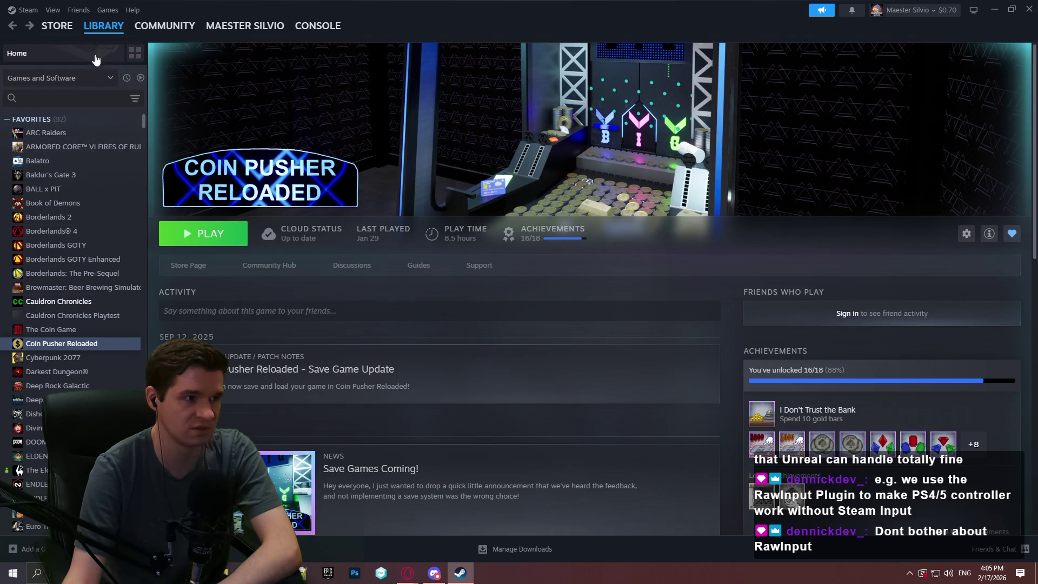
{"action": "left_click", "coordinate": [92, 230]}
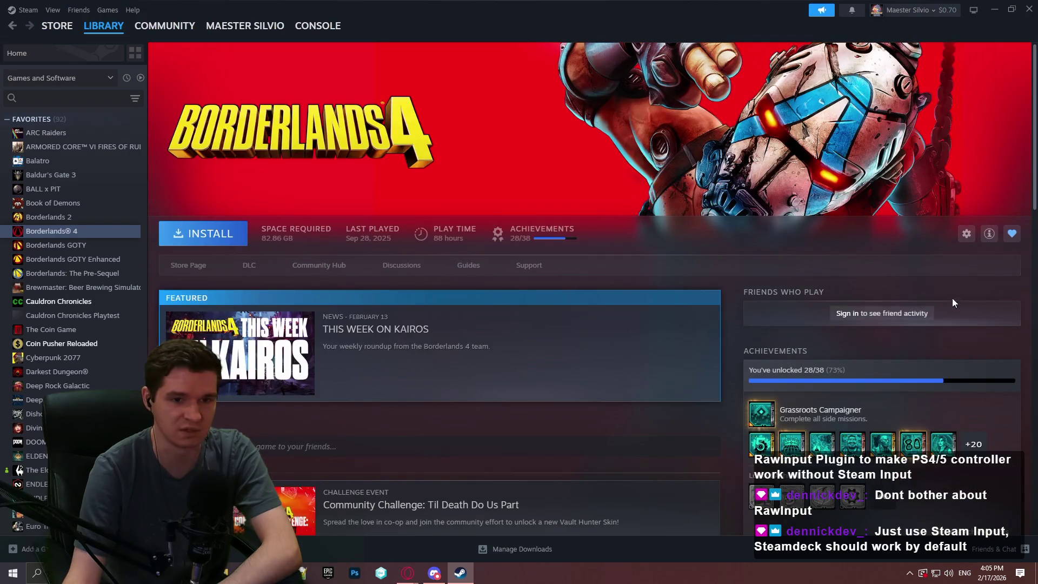
{"action": "scroll", "coordinate": [686, 239], "scroll_direction": "down", "scroll_amount": 7}
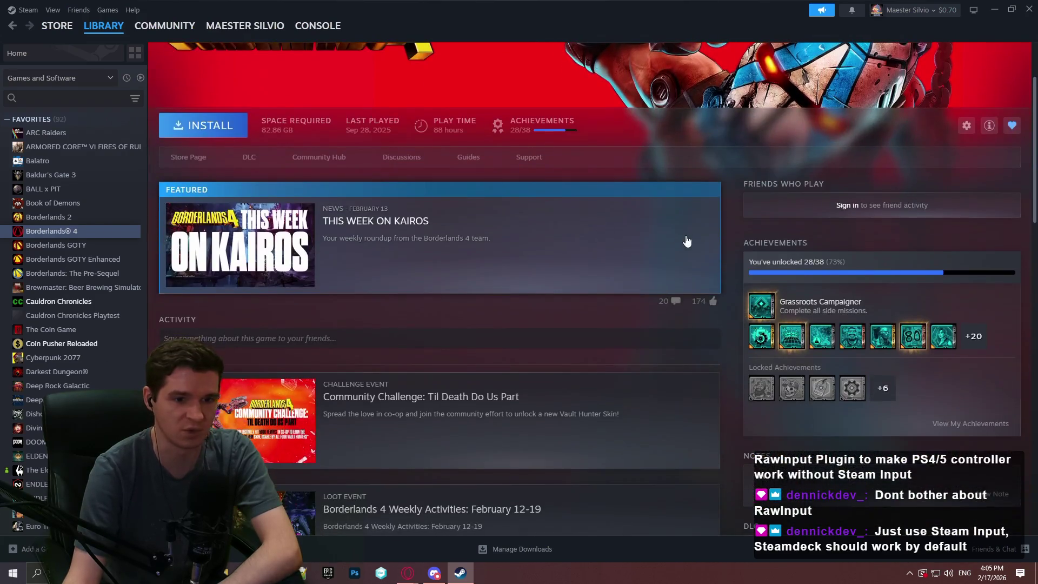
{"action": "scroll", "coordinate": [882, 263], "scroll_direction": "down", "scroll_amount": 7}
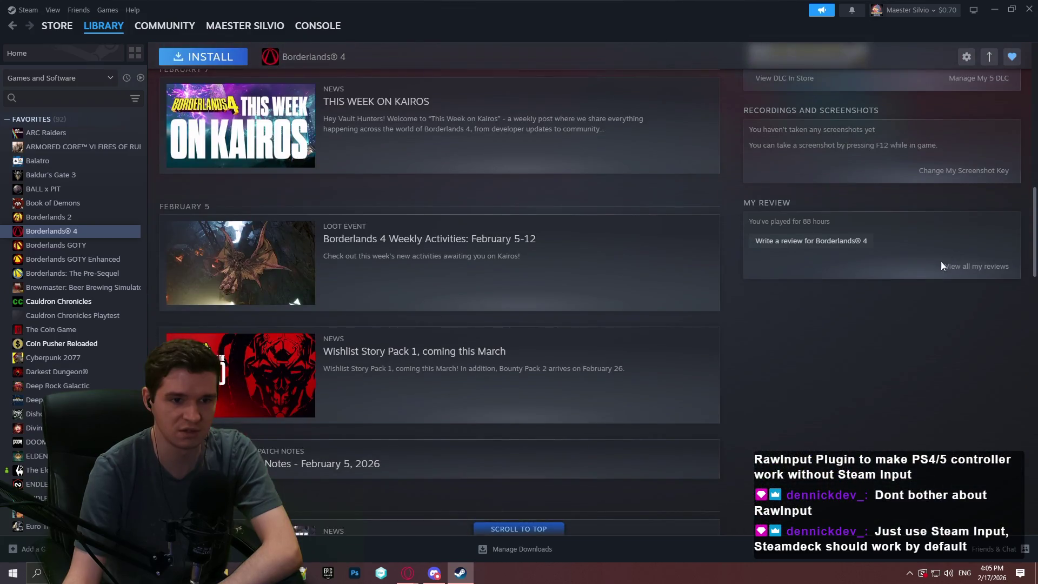
{"action": "scroll", "coordinate": [645, 90], "scroll_direction": "up", "scroll_amount": 15}
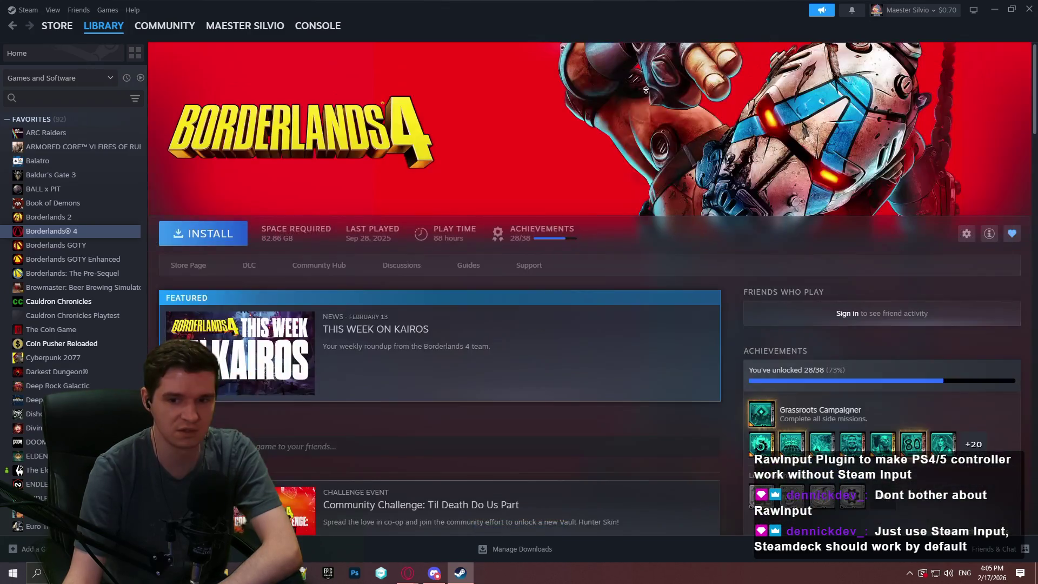
{"action": "left_click", "coordinate": [1026, 12]}
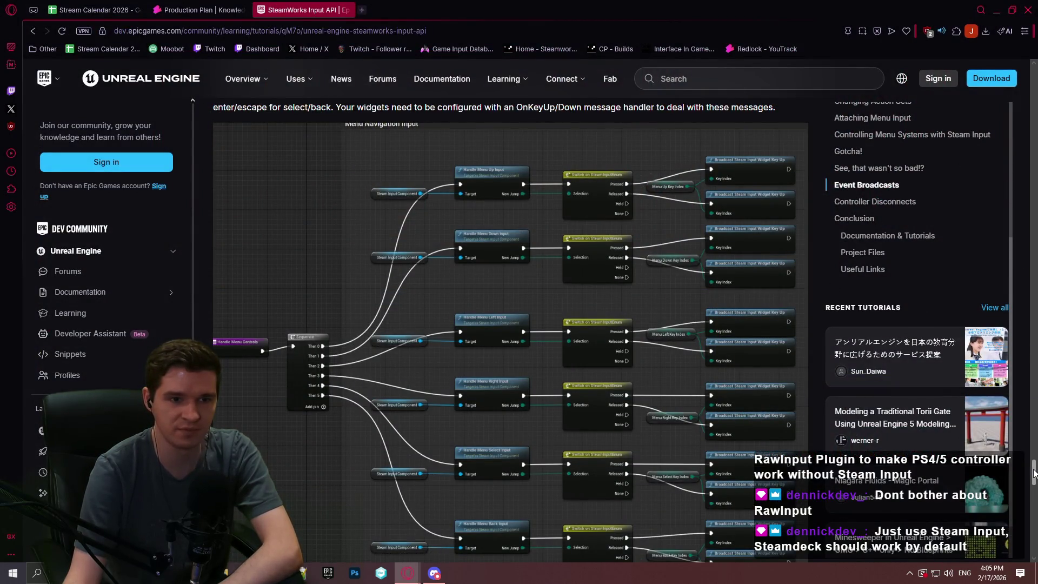
Read Controller Disconnects, scroll back over earlier blueprint images, then return to the article's top.
{"action": "mouse_move", "coordinate": [1034, 473]}
{"action": "left_mouse_down"}
{"action": "mouse_move", "coordinate": [1035, 557]}
{"action": "mouse_move", "coordinate": [1035, 505]}
{"action": "left_mouse_up"}
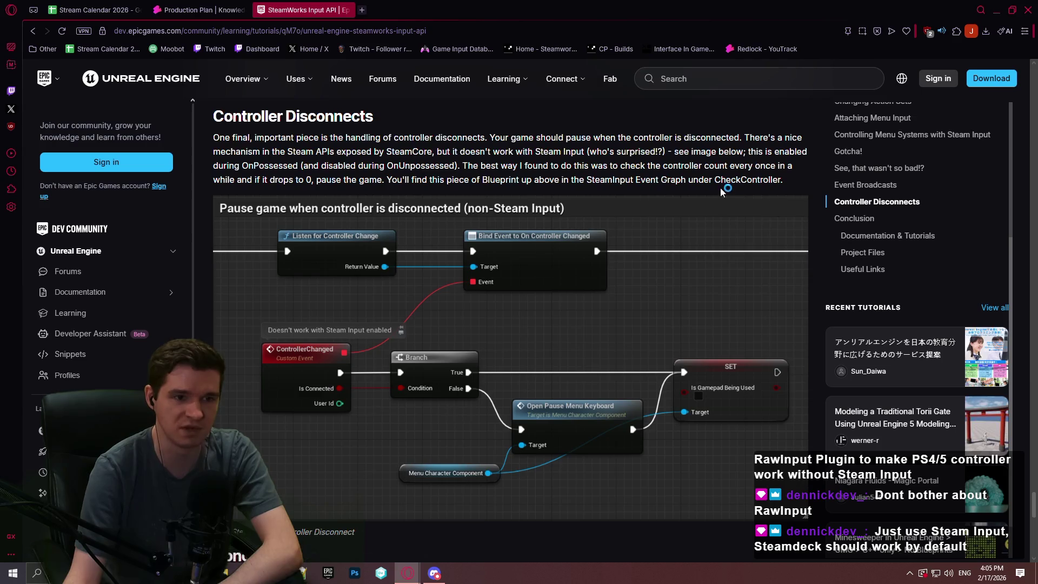
{"action": "scroll", "coordinate": [703, 217], "scroll_direction": "up", "scroll_amount": 6}
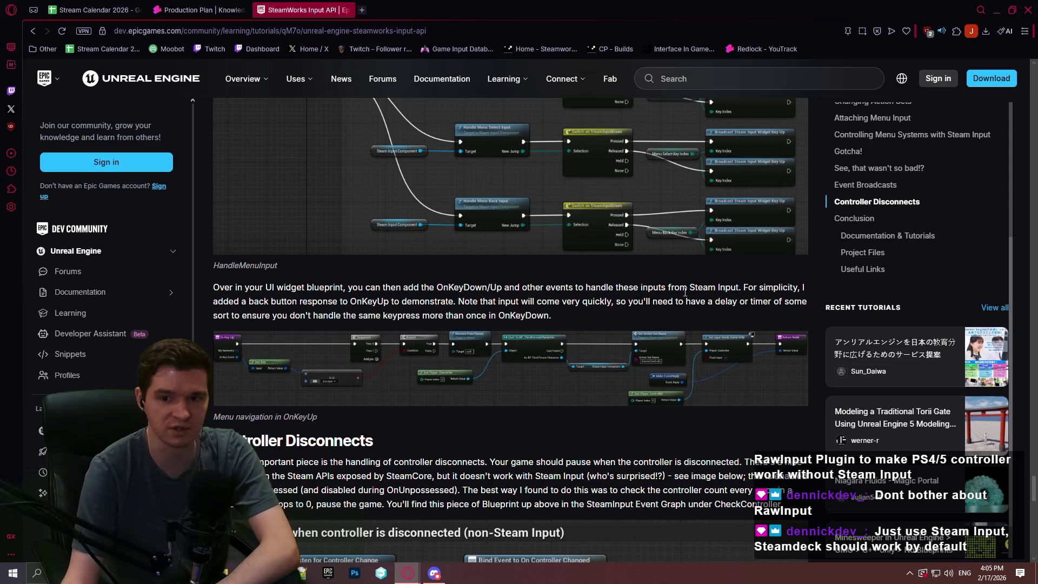
{"action": "scroll", "coordinate": [906, 219], "scroll_direction": "up", "scroll_amount": 1}
{"action": "scroll", "coordinate": [905, 222], "scroll_direction": "up", "scroll_amount": 5}
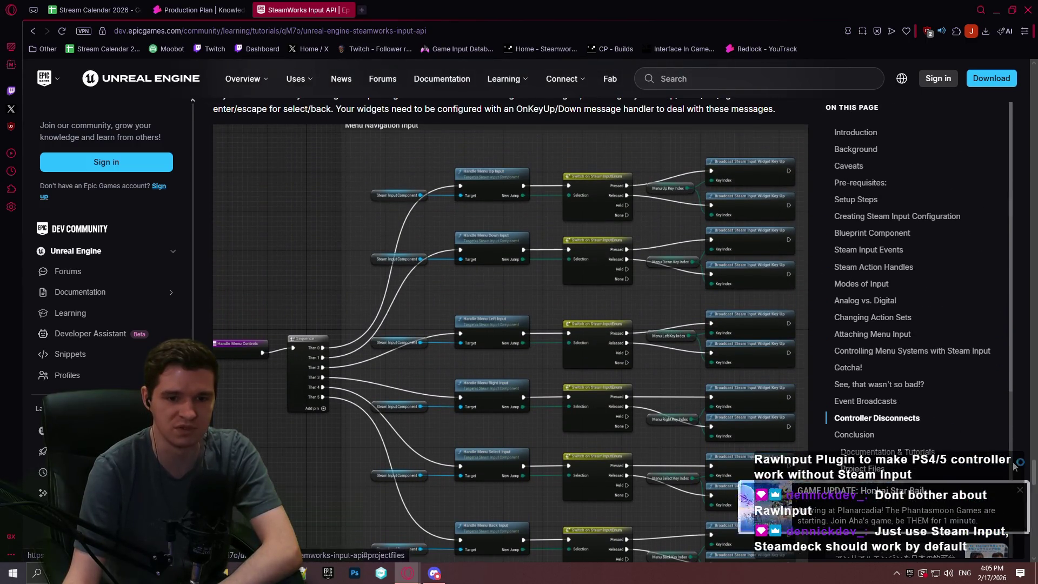
{"action": "left_click_drag", "start_coordinate": [1033, 476], "coordinate": [1021, 350]}
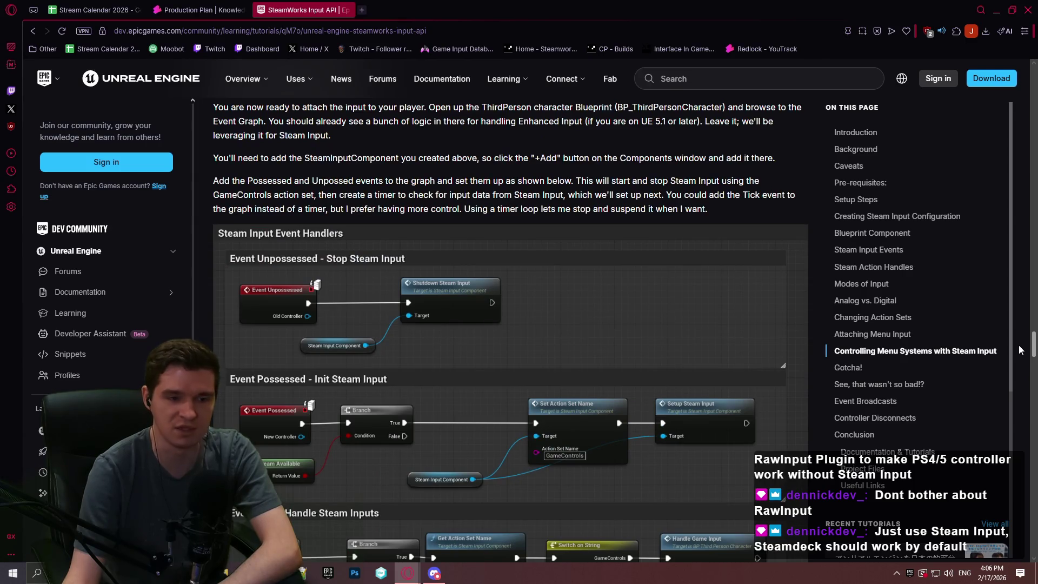
{"action": "mouse_move", "coordinate": [1021, 349]}
{"action": "left_mouse_down"}
{"action": "mouse_move", "coordinate": [1003, 379]}
{"action": "mouse_move", "coordinate": [991, 277]}
{"action": "mouse_move", "coordinate": [987, 288]}
{"action": "mouse_move", "coordinate": [985, 92]}
{"action": "mouse_move", "coordinate": [992, 264]}
{"action": "mouse_move", "coordinate": [996, 52]}
{"action": "mouse_move", "coordinate": [983, 145]}
{"action": "mouse_move", "coordinate": [991, 237]}
{"action": "mouse_move", "coordinate": [997, 31]}
{"action": "left_mouse_up"}
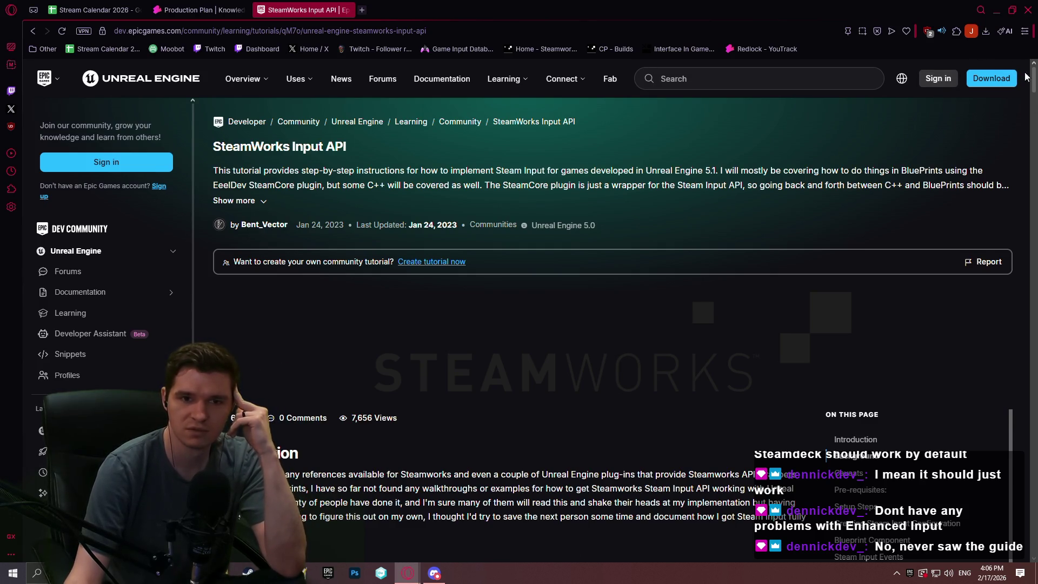
{"action": "mouse_move", "coordinate": [1035, 82]}
{"action": "left_mouse_down"}
{"action": "mouse_move", "coordinate": [1033, 260]}
{"action": "mouse_move", "coordinate": [1033, 227]}
{"action": "mouse_move", "coordinate": [940, 5]}
{"action": "left_mouse_up"}
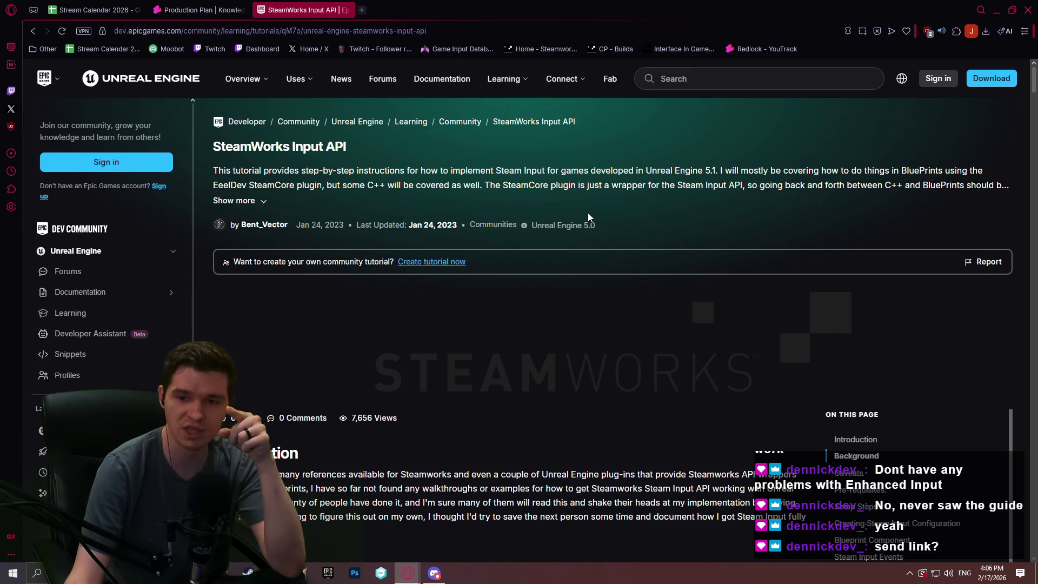
Copy the tutorial's web address, then go to fab.com and click into its search bar.
{"action": "key", "text": "ctrl+l"}
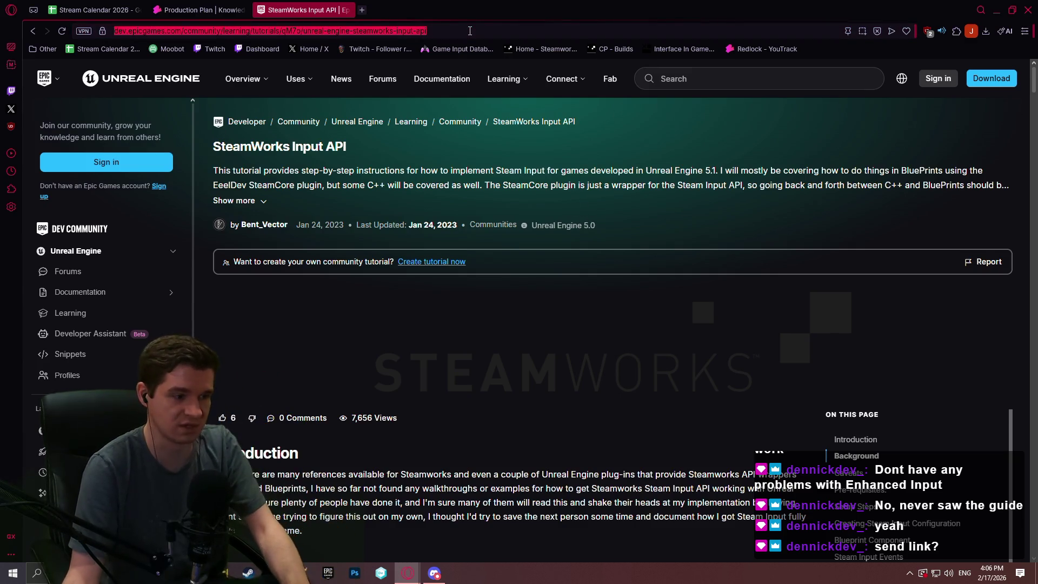
{"action": "key", "text": "Escape"}
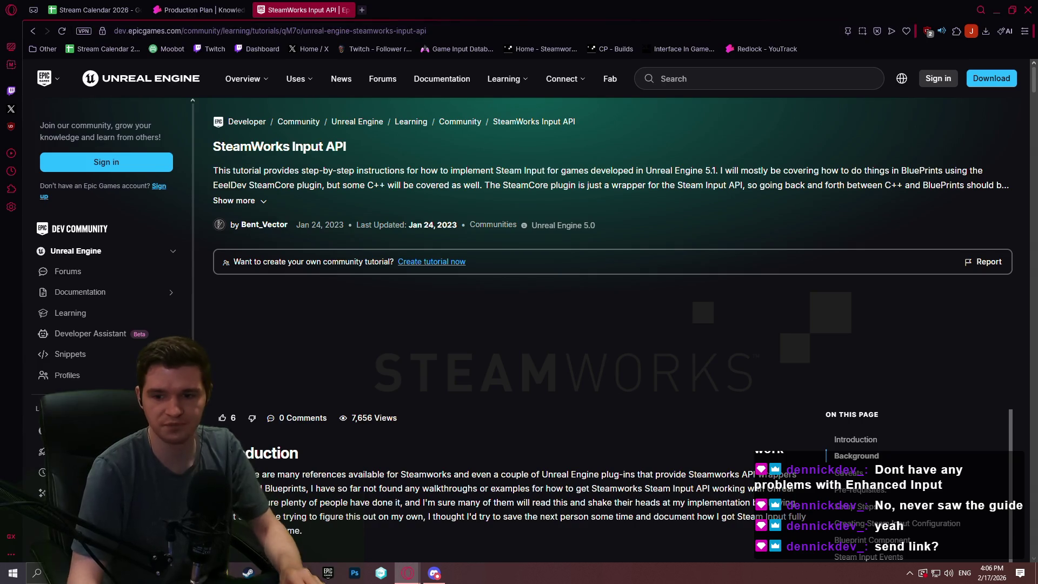
{"action": "left_click", "coordinate": [352, 34]}
{"action": "triple_click", "coordinate": [353, 30]}
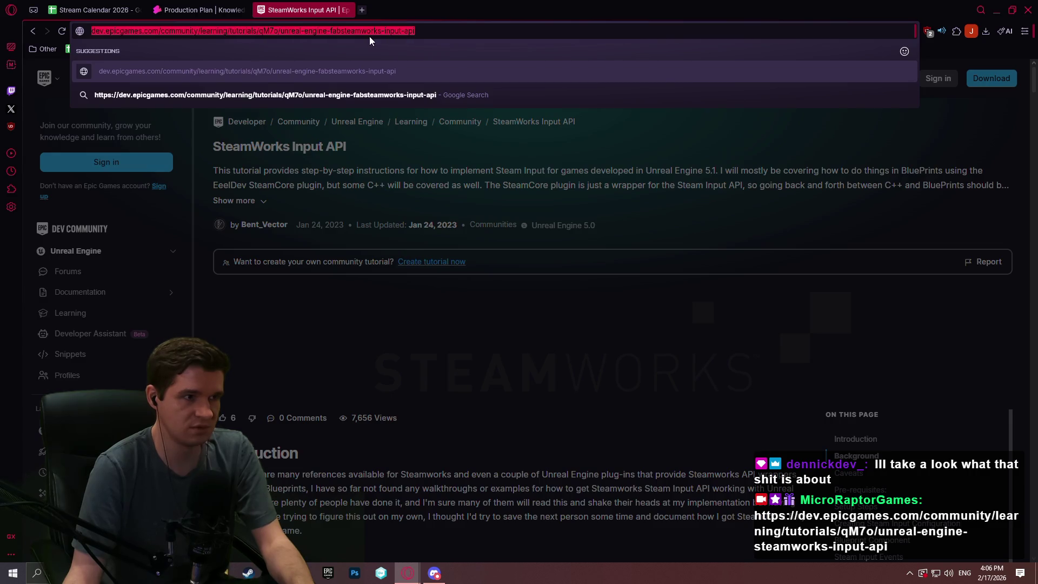
{"action": "type", "text": "fab"}
{"action": "left_click", "coordinate": [254, 71]}
{"action": "left_click", "coordinate": [657, 79]}
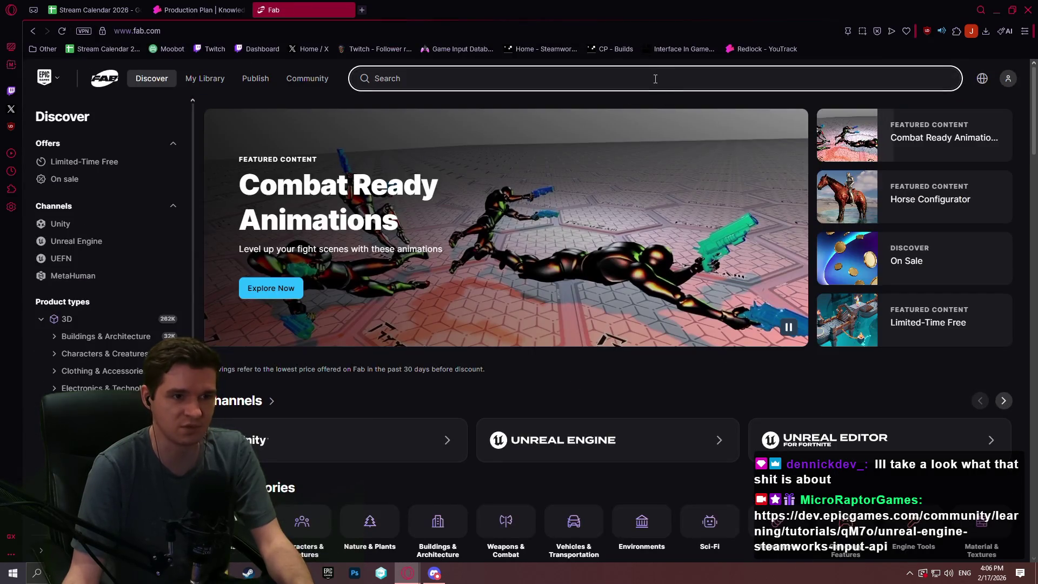
Search Fab for 'raw input' and open Virtualbird UG's Simple Controller (Advanced Input Device) Plugin card.
{"action": "type", "text": "raw input"}
{"action": "key", "text": "Return"}
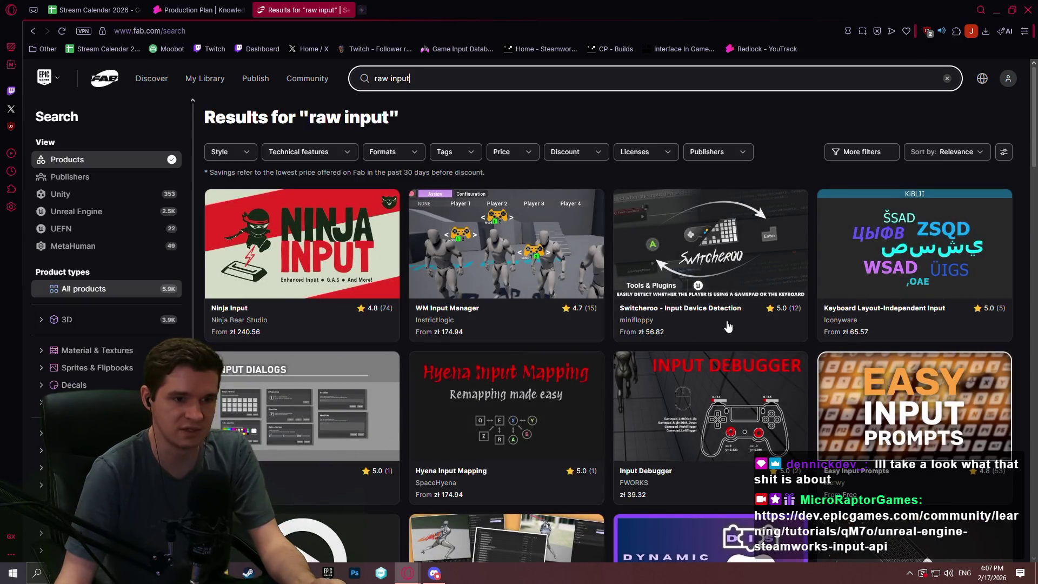
{"action": "scroll", "coordinate": [711, 249], "scroll_direction": "down", "scroll_amount": 4}
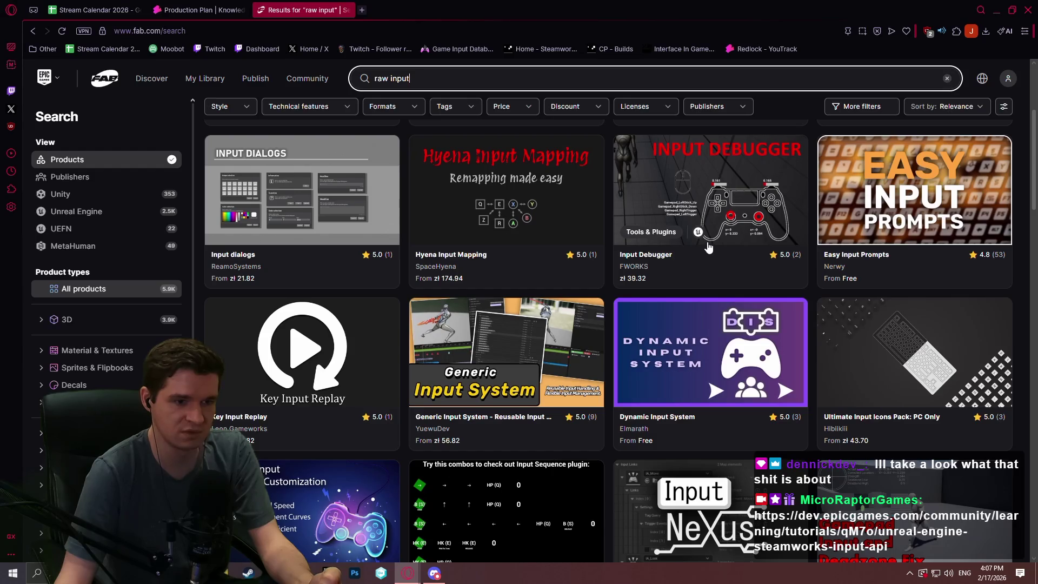
{"action": "scroll", "coordinate": [810, 226], "scroll_direction": "down", "scroll_amount": 5}
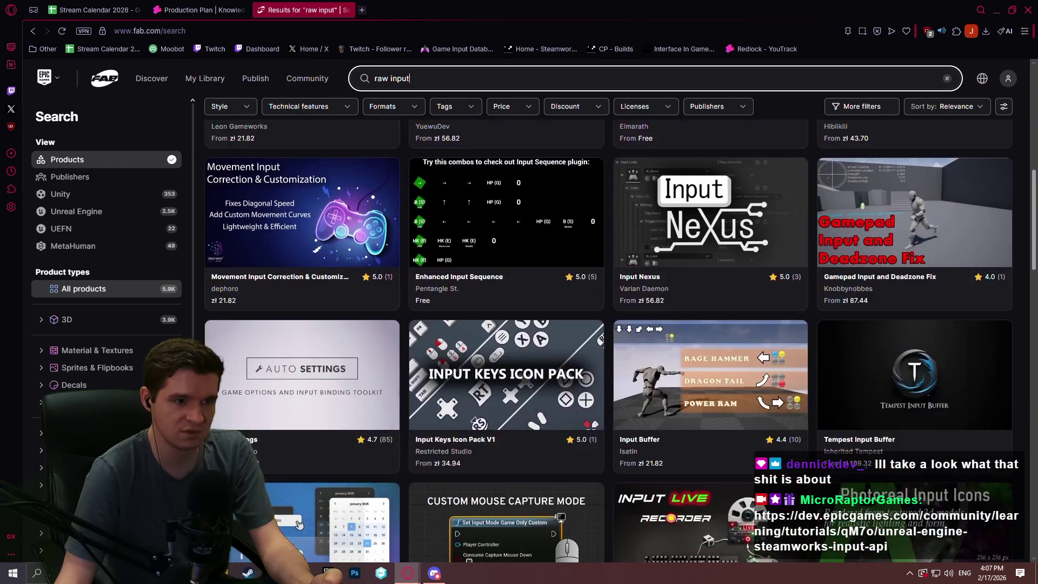
{"action": "mouse_move", "coordinate": [1033, 200]}
{"action": "left_mouse_down"}
{"action": "mouse_move", "coordinate": [1030, 129]}
{"action": "mouse_move", "coordinate": [1030, 205]}
{"action": "left_mouse_up"}
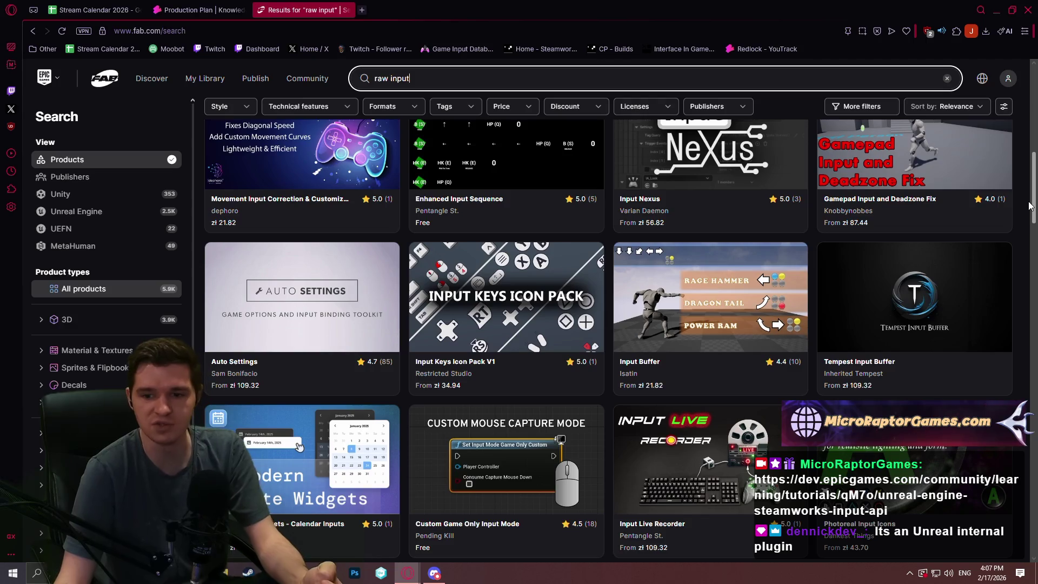
{"action": "left_click_drag", "start_coordinate": [1030, 206], "coordinate": [1023, 251]}
{"action": "left_click", "coordinate": [507, 382]}
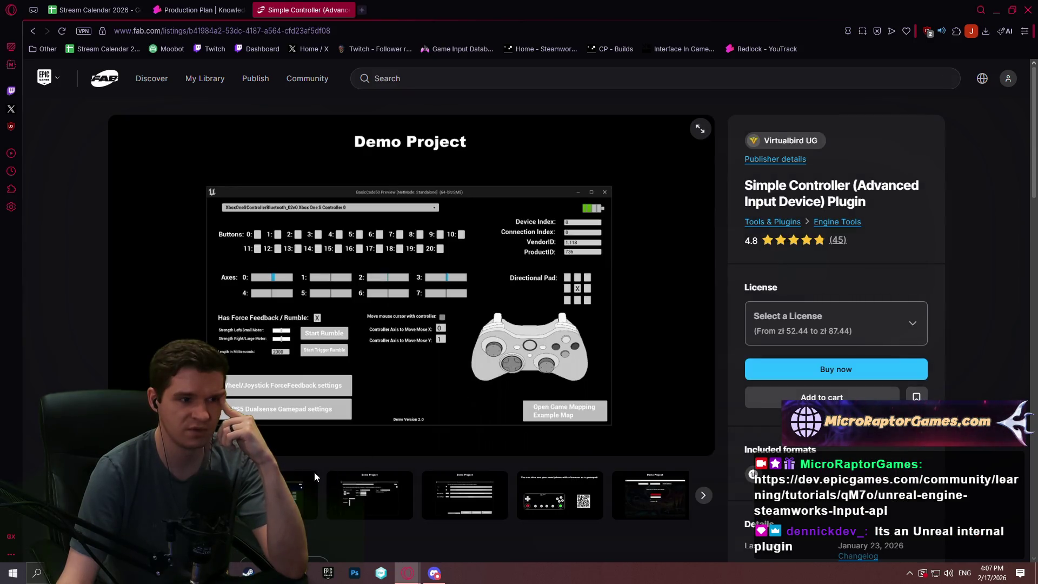
Browse the gallery screenshots: Force Feedback, mapping functions, Button Events, Gamepad Events and Movement Events.
{"action": "left_click", "coordinate": [303, 495]}
{"action": "left_click", "coordinate": [378, 502]}
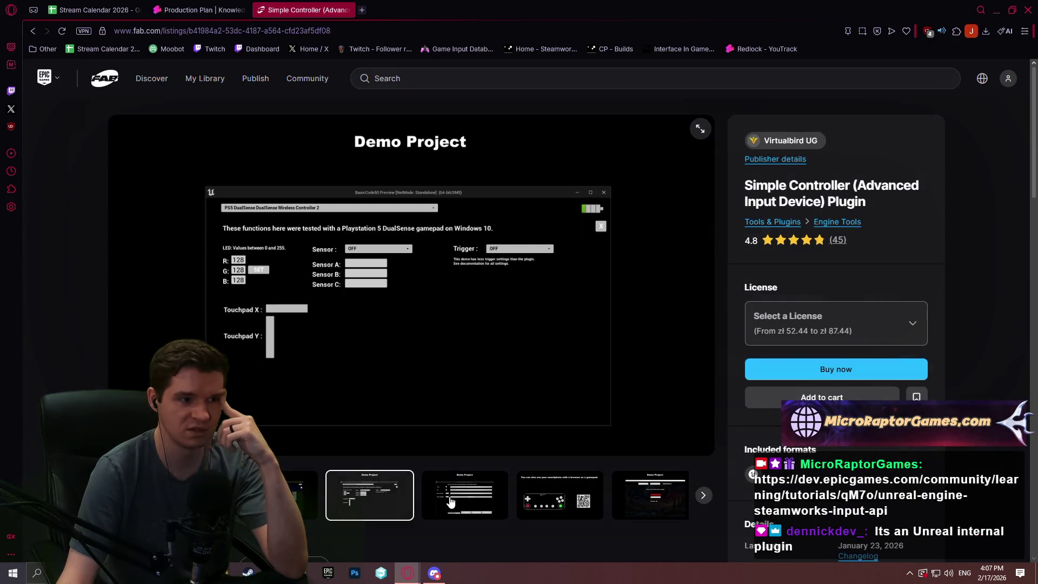
{"action": "left_click", "coordinate": [465, 495]}
{"action": "left_click", "coordinate": [500, 494]}
{"action": "left_click", "coordinate": [501, 495]}
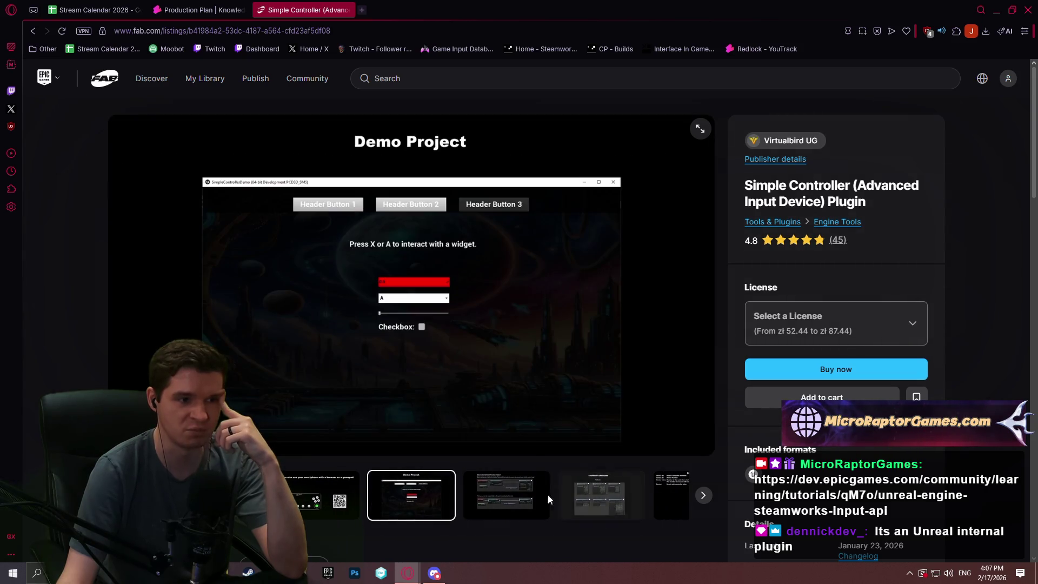
{"action": "left_click", "coordinate": [544, 495]}
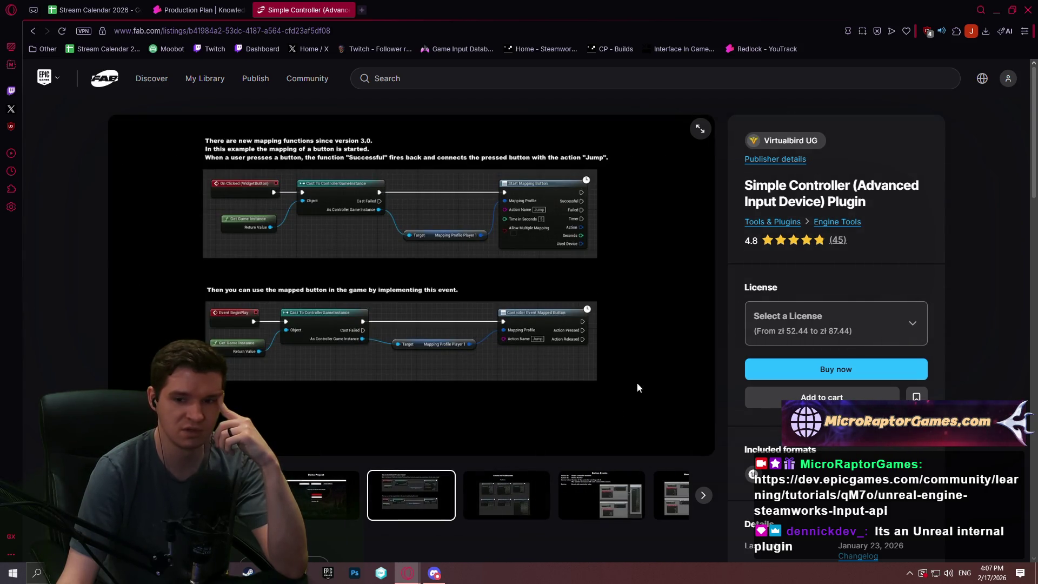
{"action": "left_click", "coordinate": [506, 494]}
{"action": "left_click", "coordinate": [546, 495]}
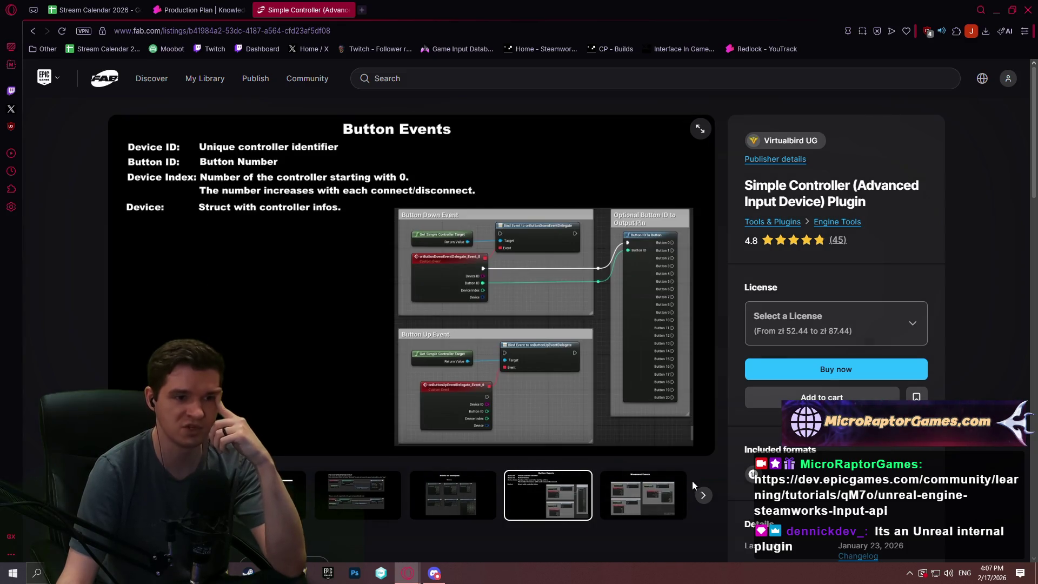
{"action": "left_click", "coordinate": [451, 500]}
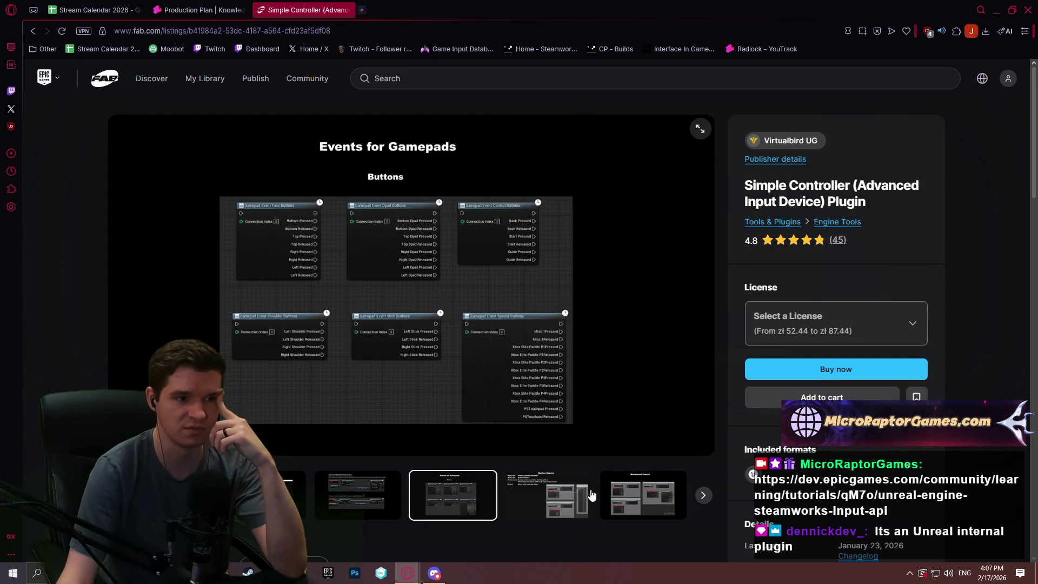
{"action": "left_click", "coordinate": [645, 504]}
{"action": "left_click", "coordinate": [702, 502]}
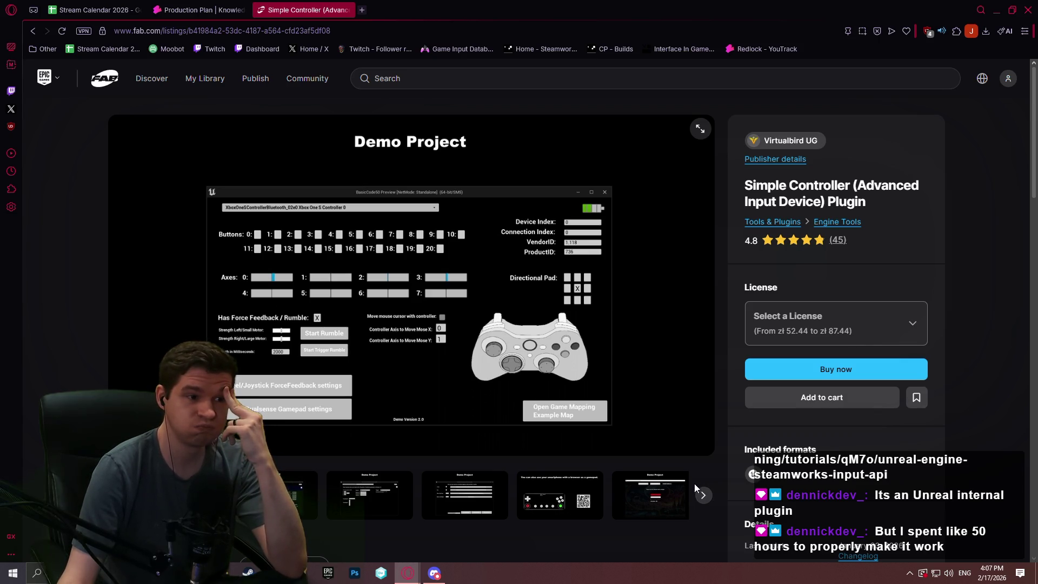
Check the license prices, then download the Windows demo build SimpleControllerDemoWin64_UE56_2.12.zip.
{"action": "left_click", "coordinate": [904, 319]}
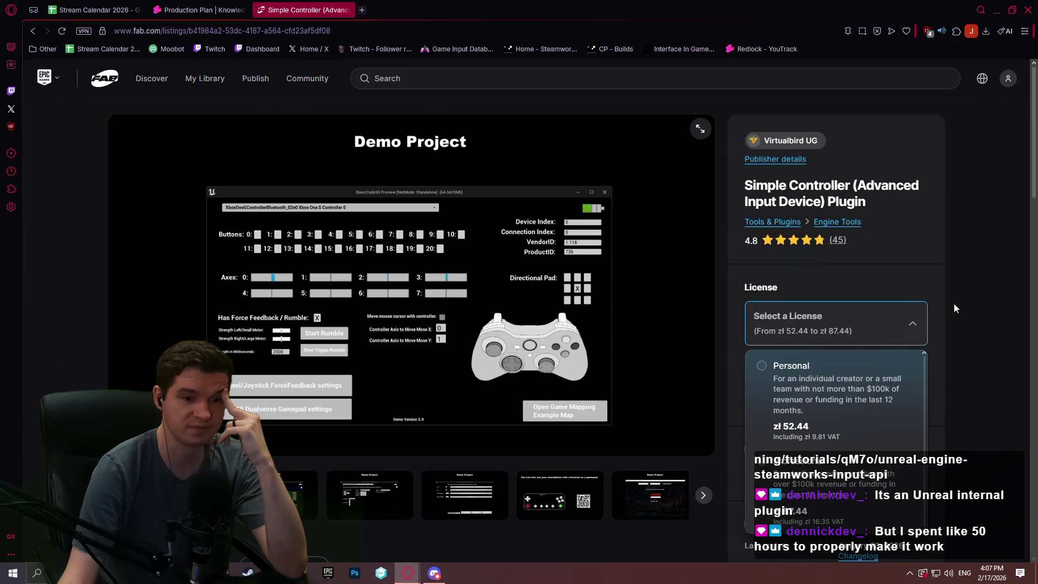
{"action": "left_click", "coordinate": [953, 303]}
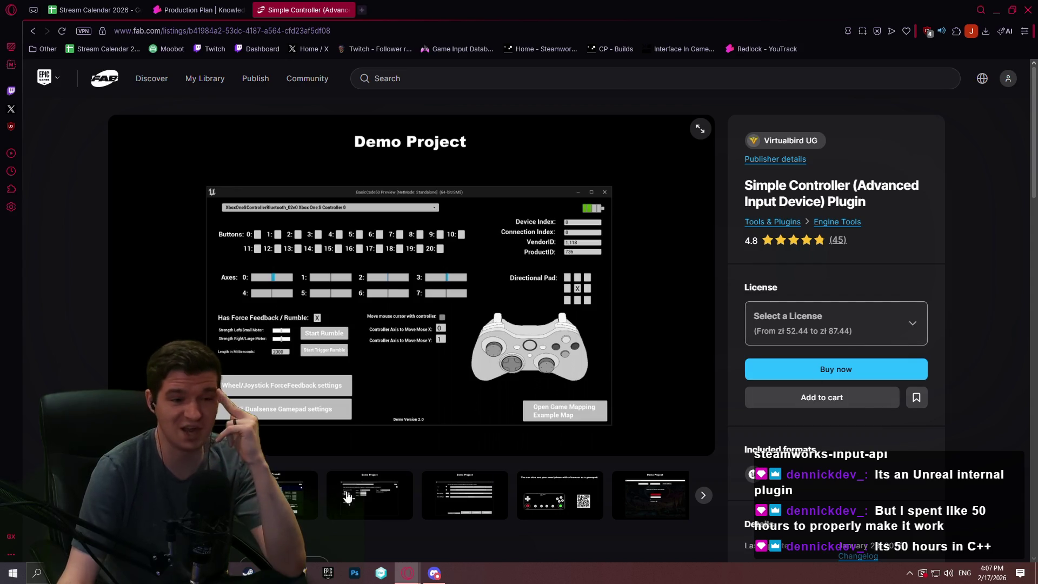
{"action": "left_click", "coordinate": [302, 495]}
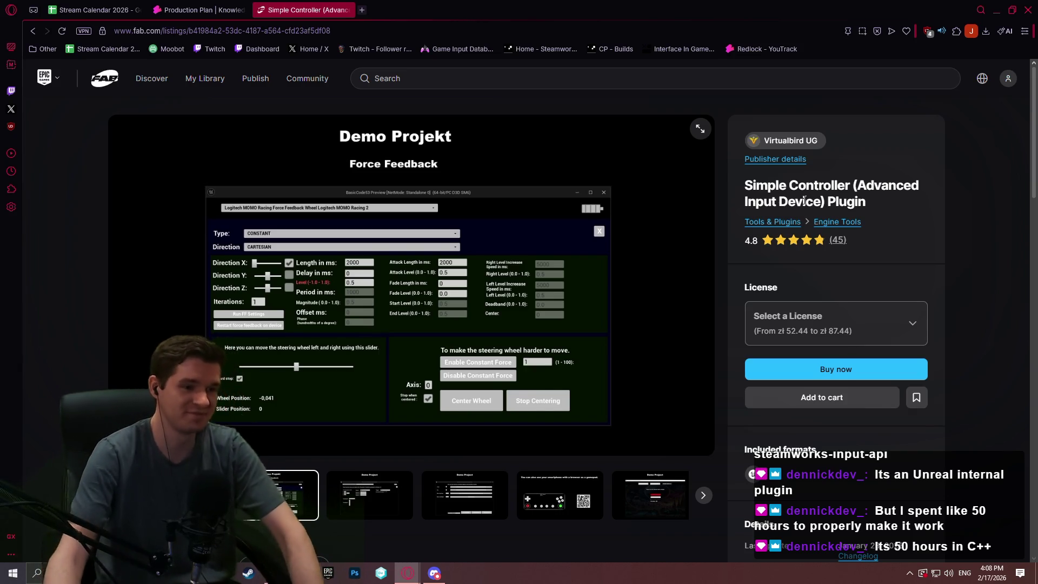
{"action": "scroll", "coordinate": [897, 184], "scroll_direction": "down", "scroll_amount": 5}
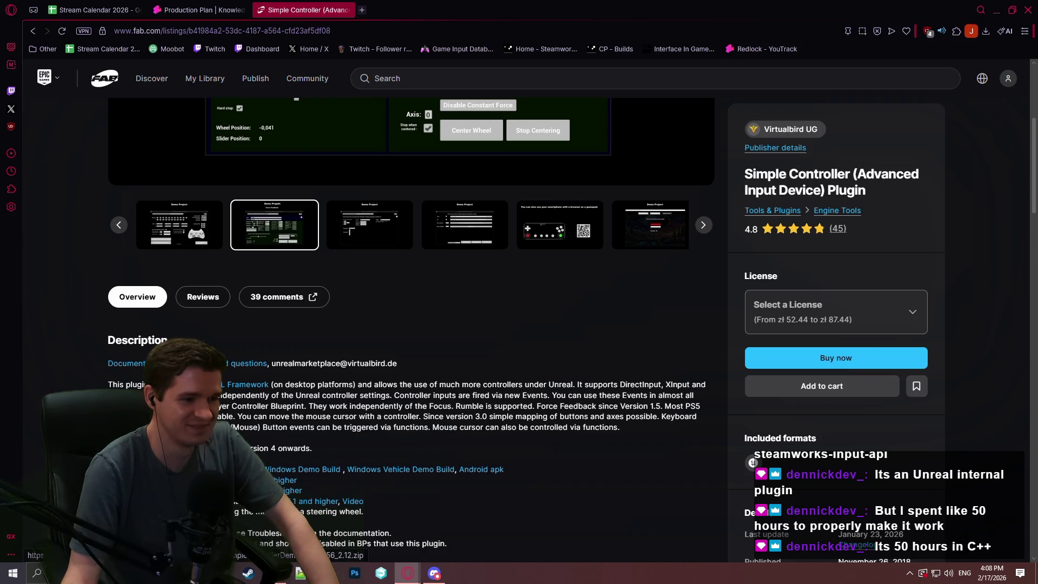
{"action": "left_click", "coordinate": [310, 473]}
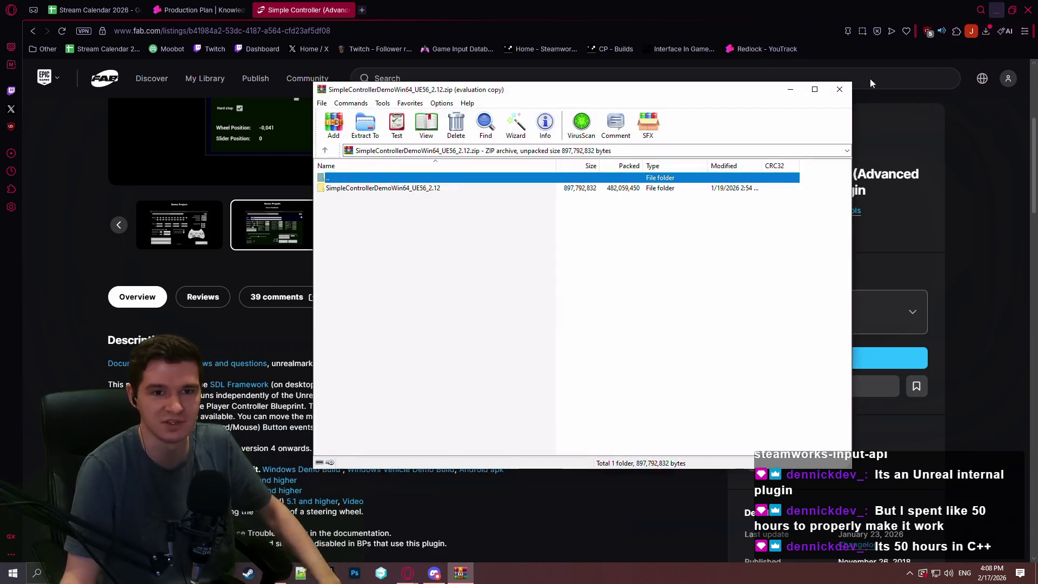
Extract SimpleControllerDemoWin64_UE56_2.12 from the zip to the desktop and run SimpleControllerDemo.exe.
{"action": "left_click", "coordinate": [994, 10]}
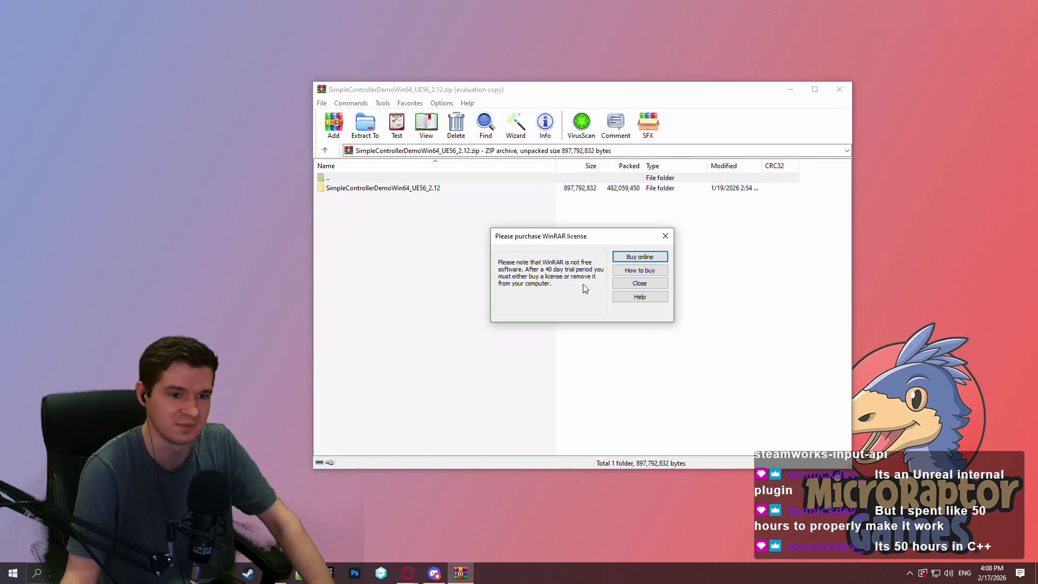
{"action": "left_click", "coordinate": [616, 283]}
{"action": "left_click_drag", "start_coordinate": [416, 192], "coordinate": [909, 162]}
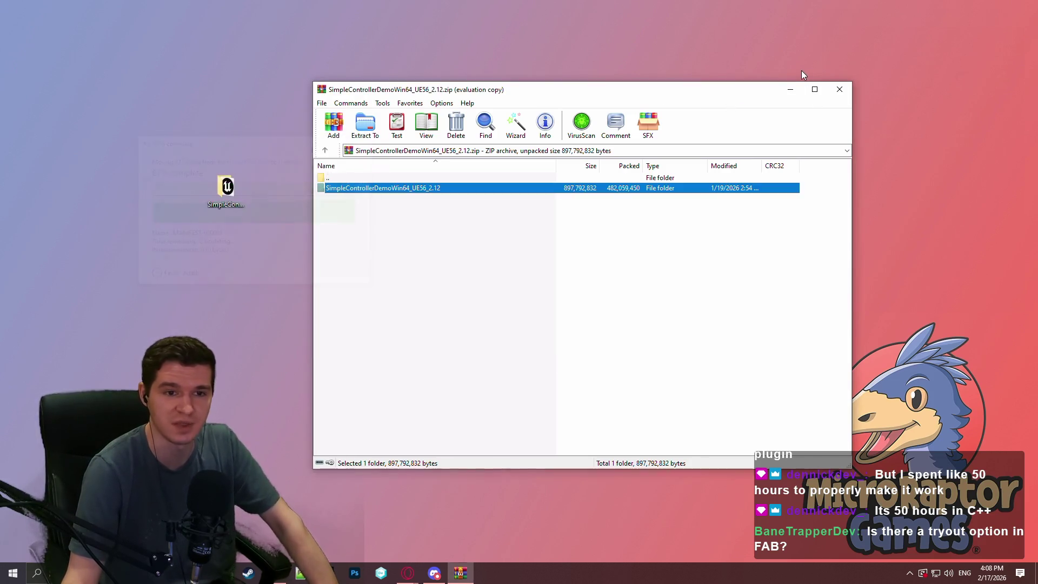
{"action": "left_click", "coordinate": [839, 89]}
{"action": "double_click", "coordinate": [226, 194]}
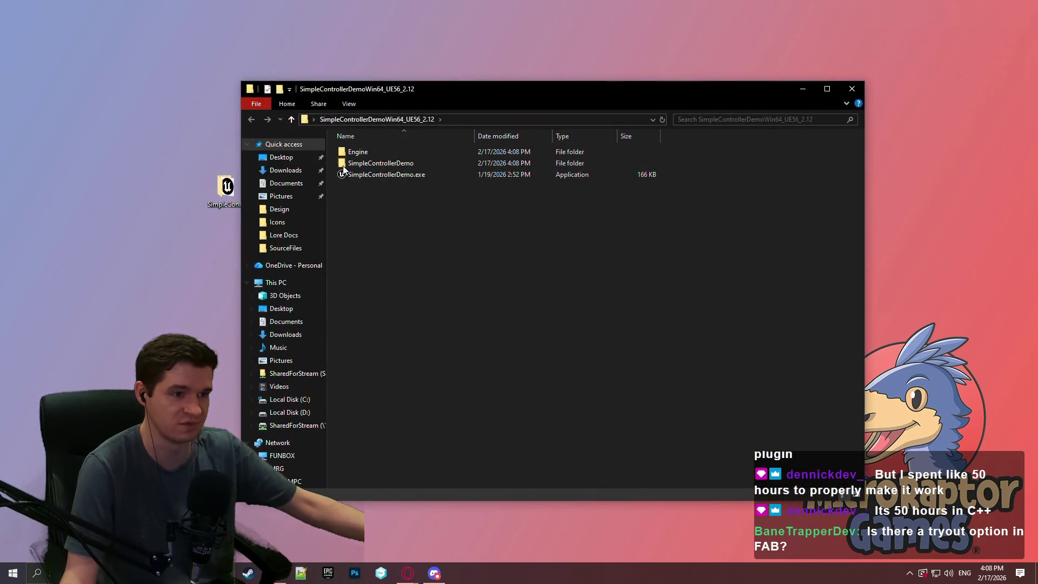
{"action": "double_click", "coordinate": [349, 174]}
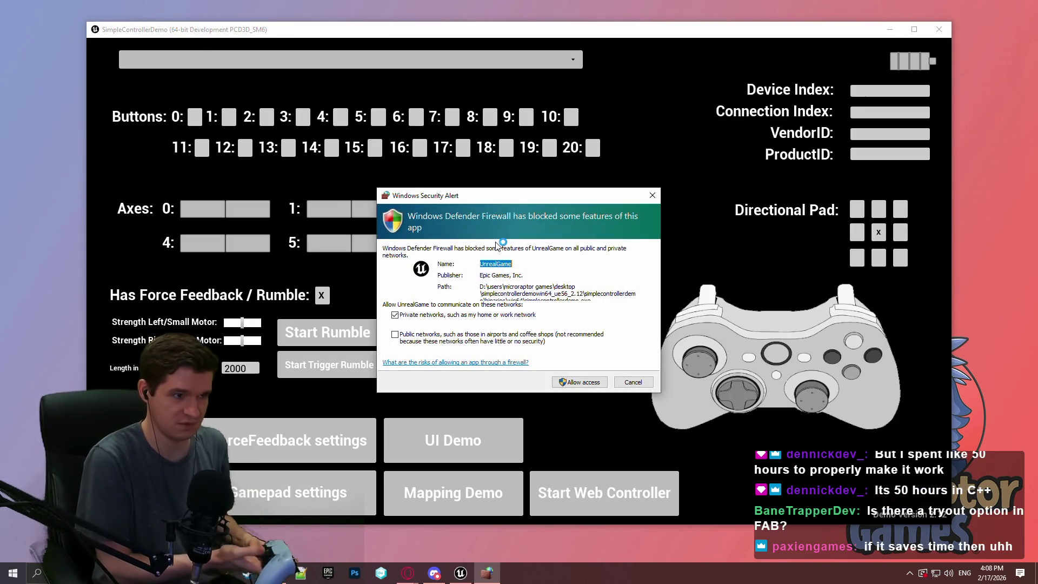
Allow the demo through the firewall and navigate the UI Demo's header pages and menu elements.
{"action": "left_click", "coordinate": [570, 385]}
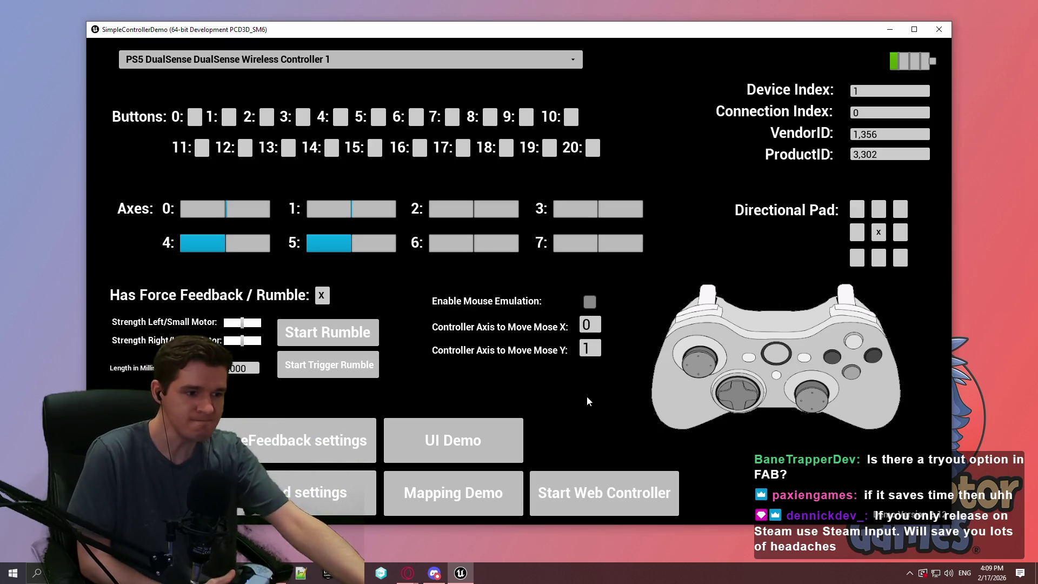
{"action": "left_click", "coordinate": [502, 431]}
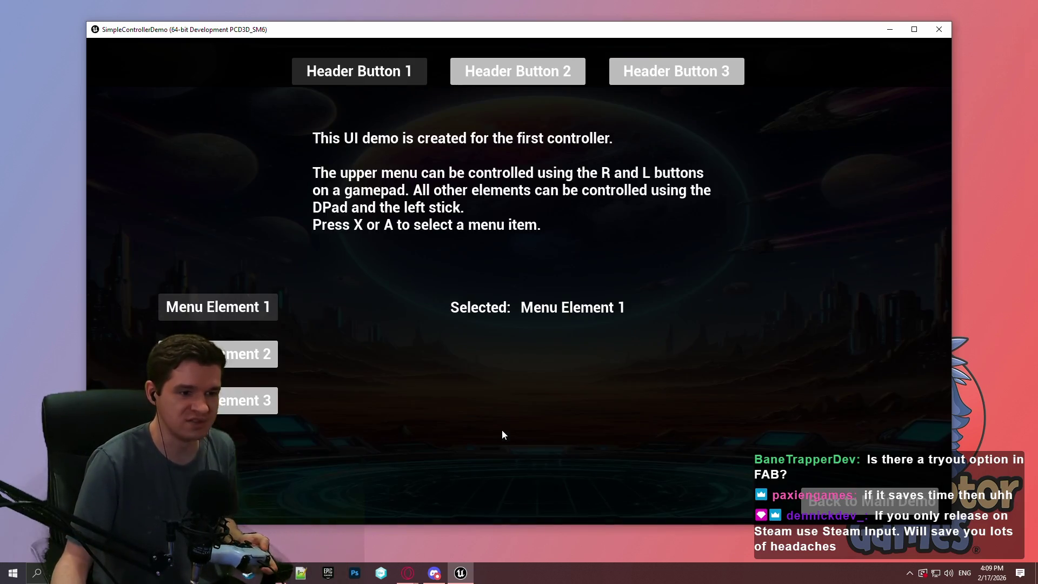
{"action": "key", "text": "Right"}
{"action": "key", "text": "Right"}
{"action": "key", "text": "Right"}
{"action": "key", "text": "Right"}
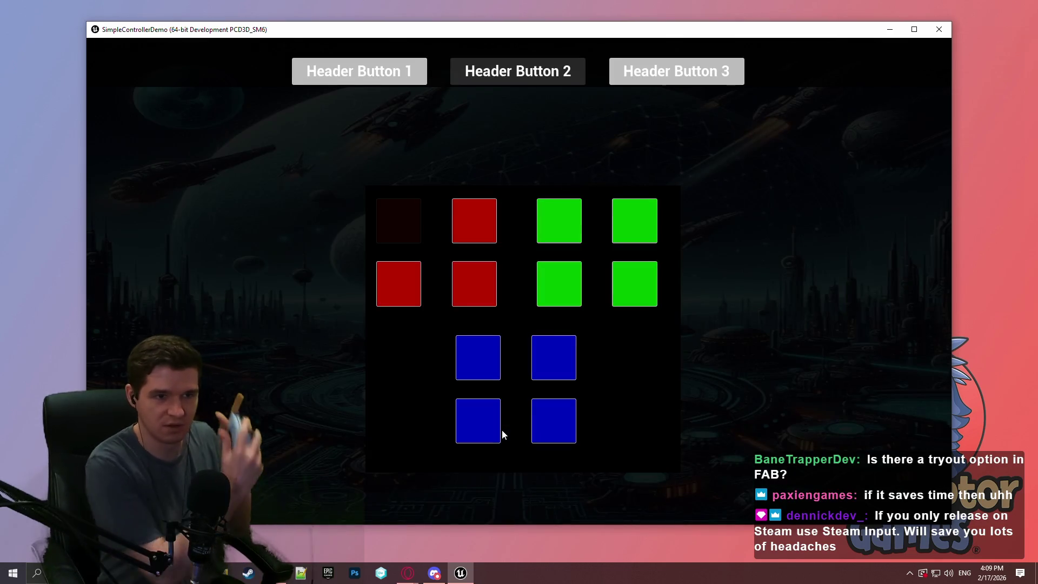
{"action": "key", "text": "Right"}
{"action": "key", "text": "Right"}
{"action": "key", "text": "Up"}
{"action": "key", "text": "Return"}
{"action": "key", "text": "Right"}
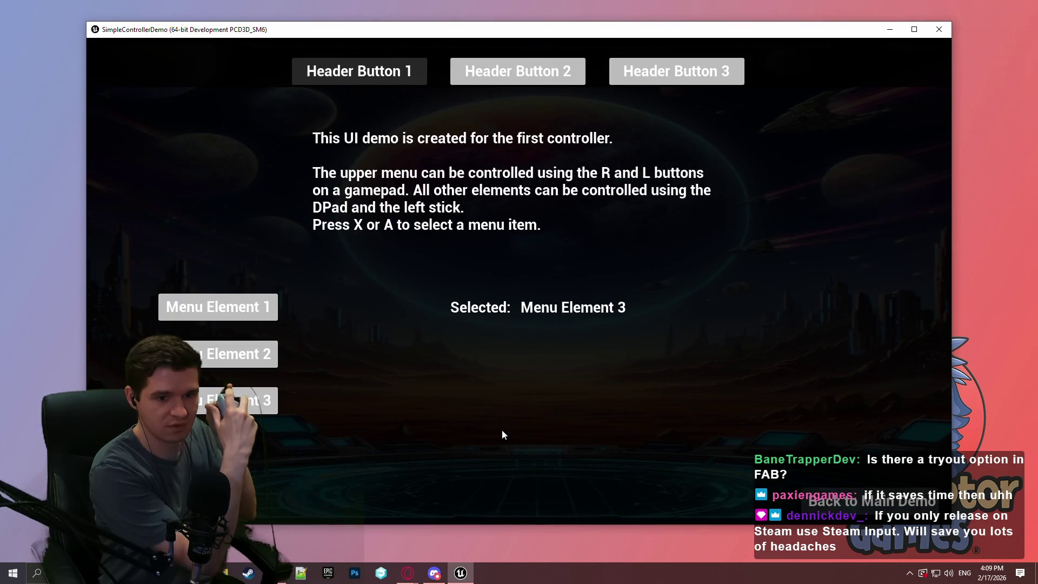
{"action": "key", "text": "Return"}
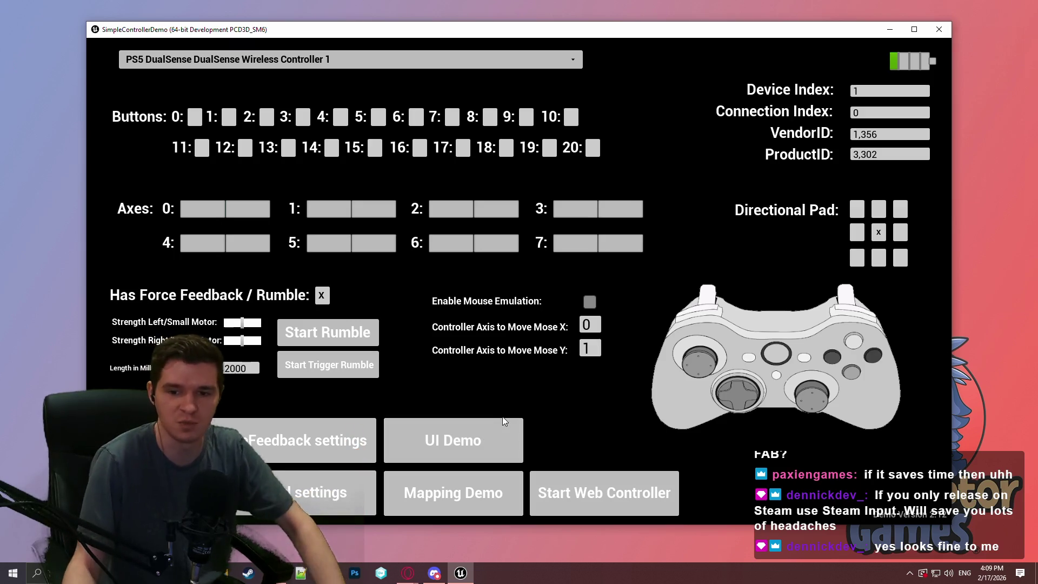
View the DualSense gamepad settings and the web controller QR code, then close the demo.
{"action": "left_click", "coordinate": [346, 489]}
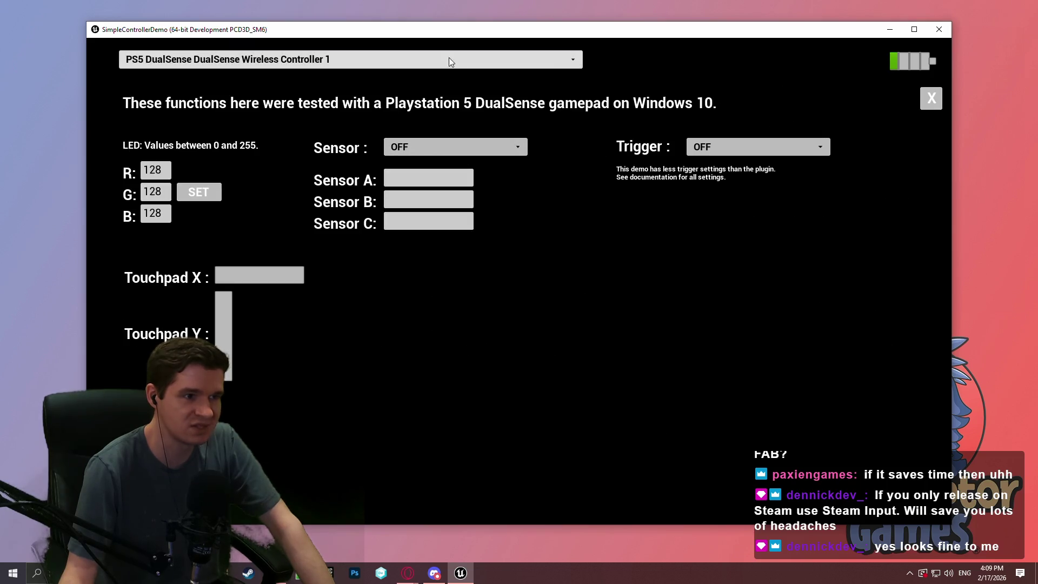
{"action": "left_click", "coordinate": [931, 98]}
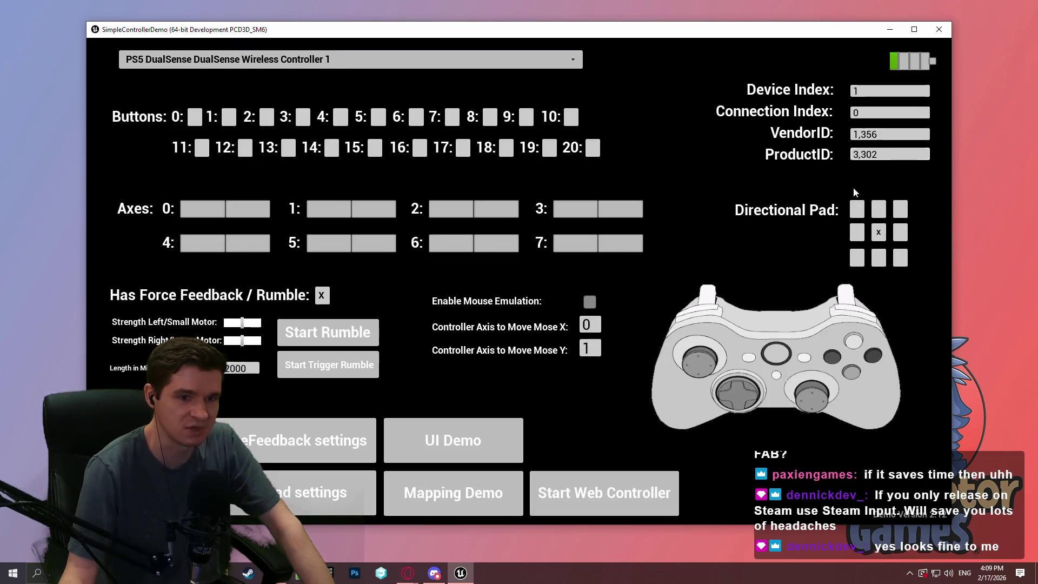
{"action": "left_click", "coordinate": [604, 504]}
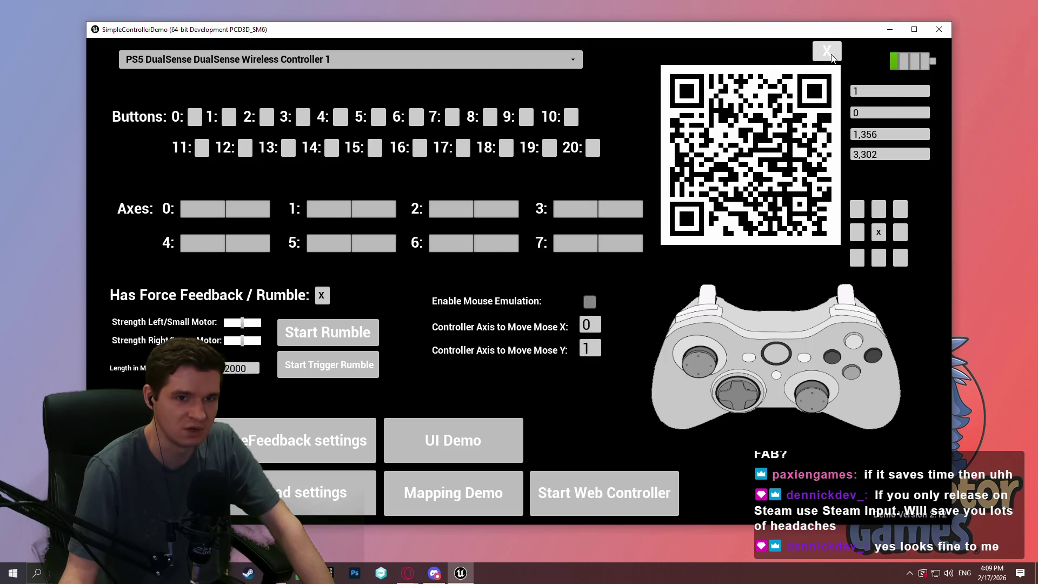
{"action": "left_click", "coordinate": [831, 54]}
{"action": "left_click", "coordinate": [939, 29]}
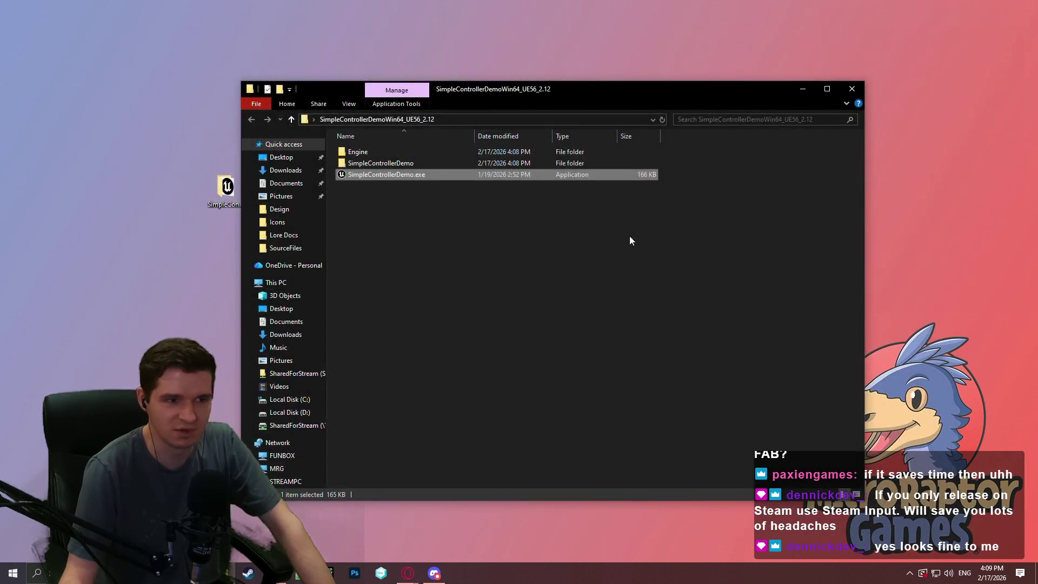
Close the demo folder window, delete the extracted folder from the desktop, and return to Fab.
{"action": "left_click", "coordinate": [852, 90]}
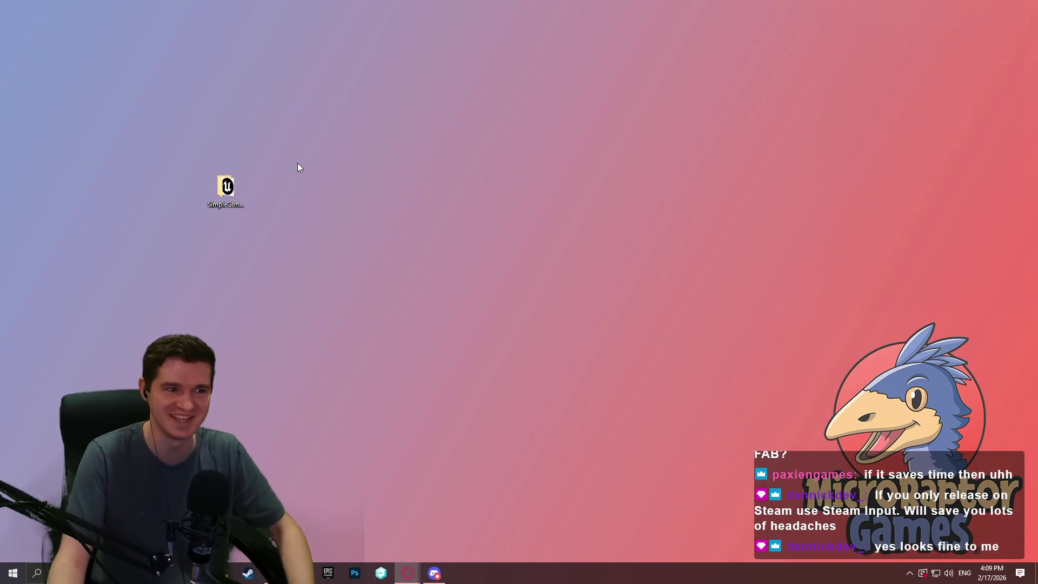
{"action": "left_click", "coordinate": [238, 201]}
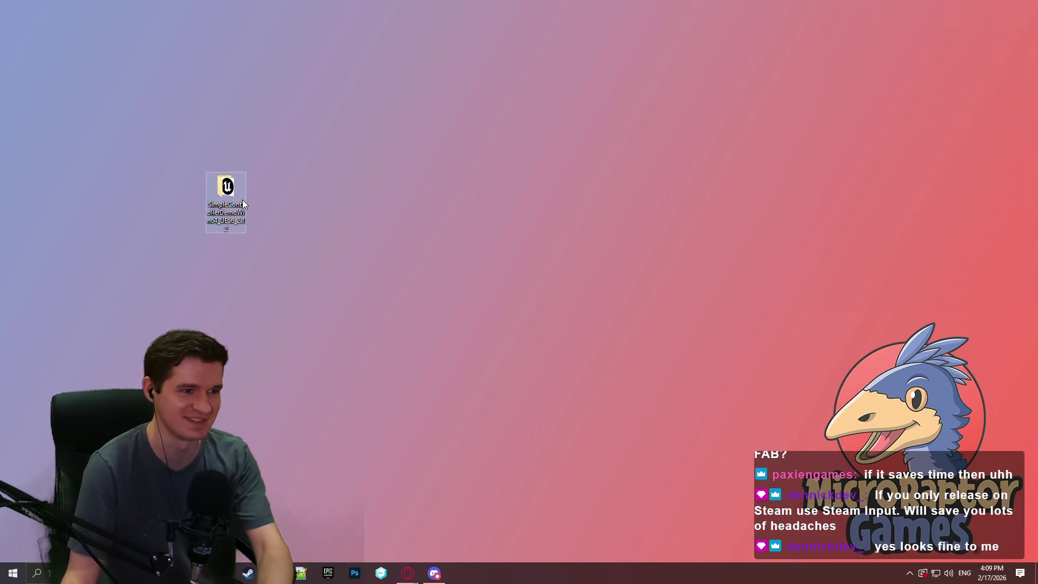
{"action": "key", "text": "Delete"}
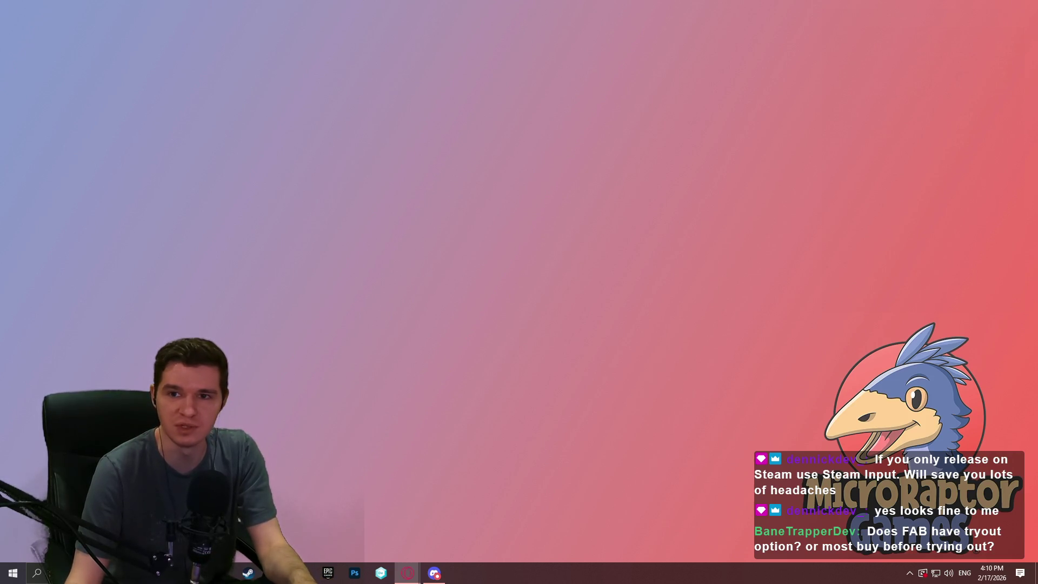
{"action": "key", "text": "alt+Tab"}
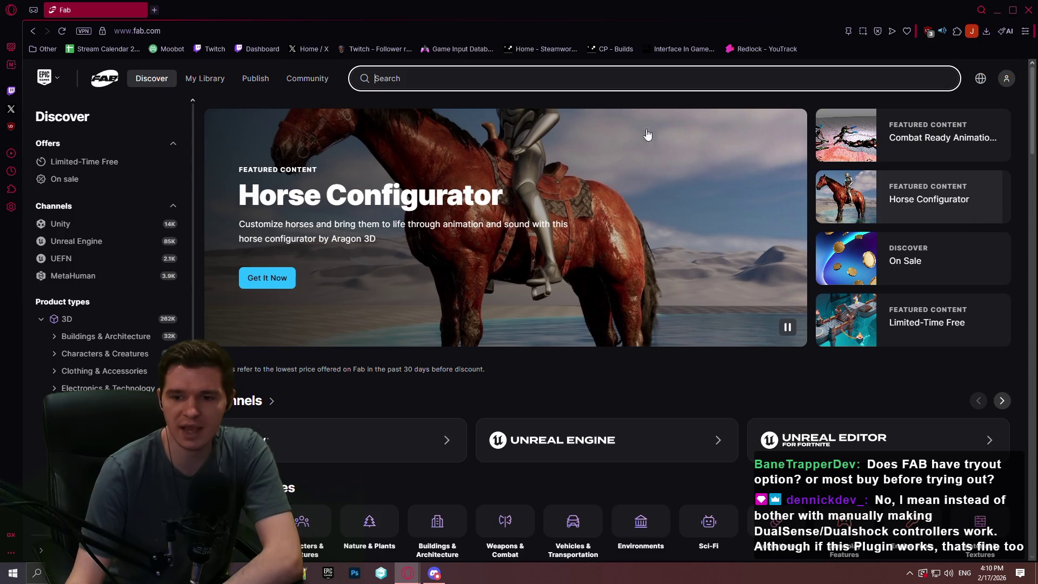
Run a fresh 'raw input' search on Fab and open the Simple Controller plugin listing.
{"action": "left_click", "coordinate": [1029, 12]}
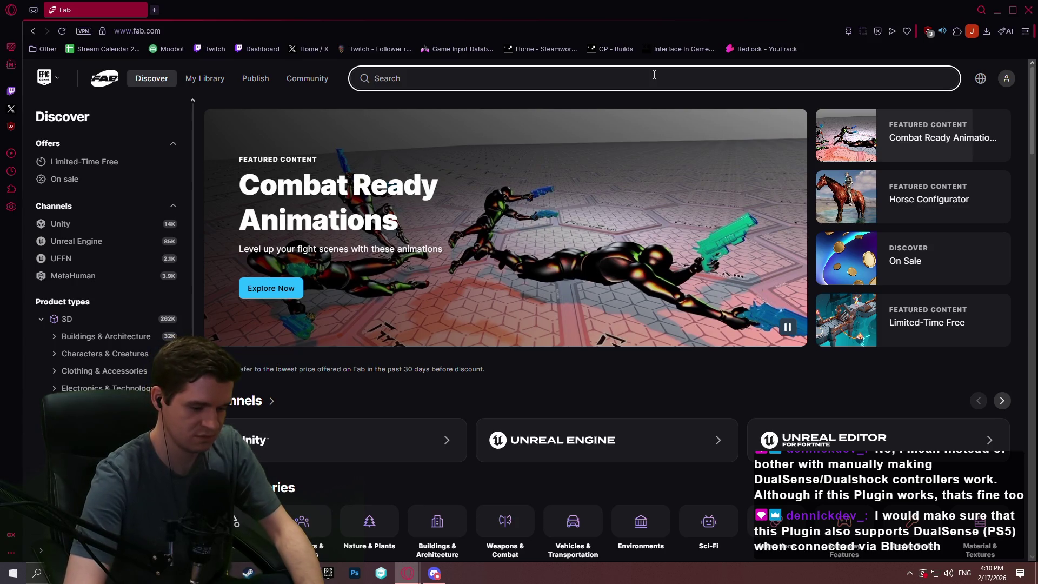
{"action": "type", "text": "raw input"}
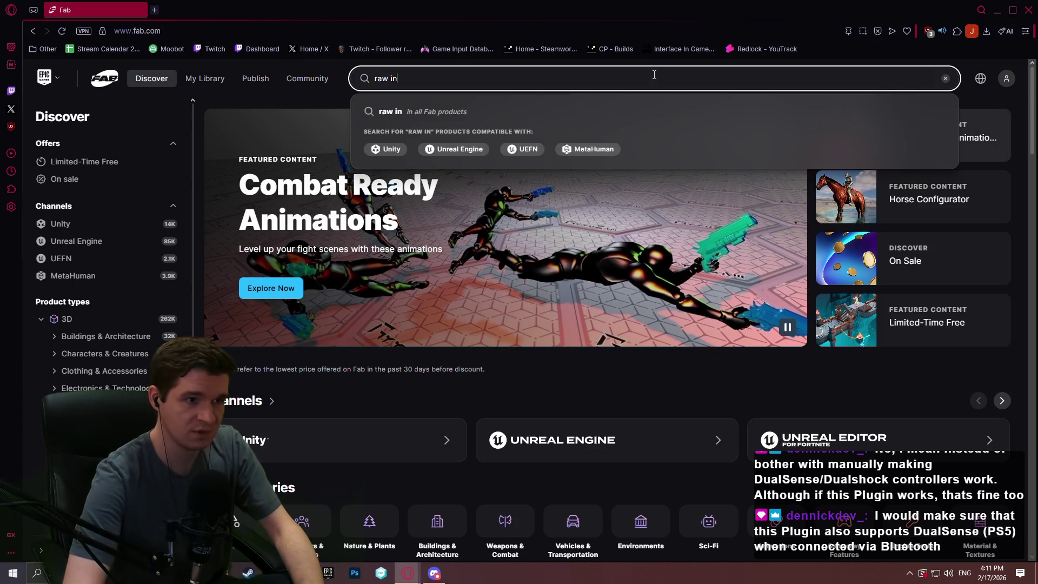
{"action": "key", "text": "Return"}
{"action": "scroll", "coordinate": [534, 383], "scroll_direction": "down", "scroll_amount": 9}
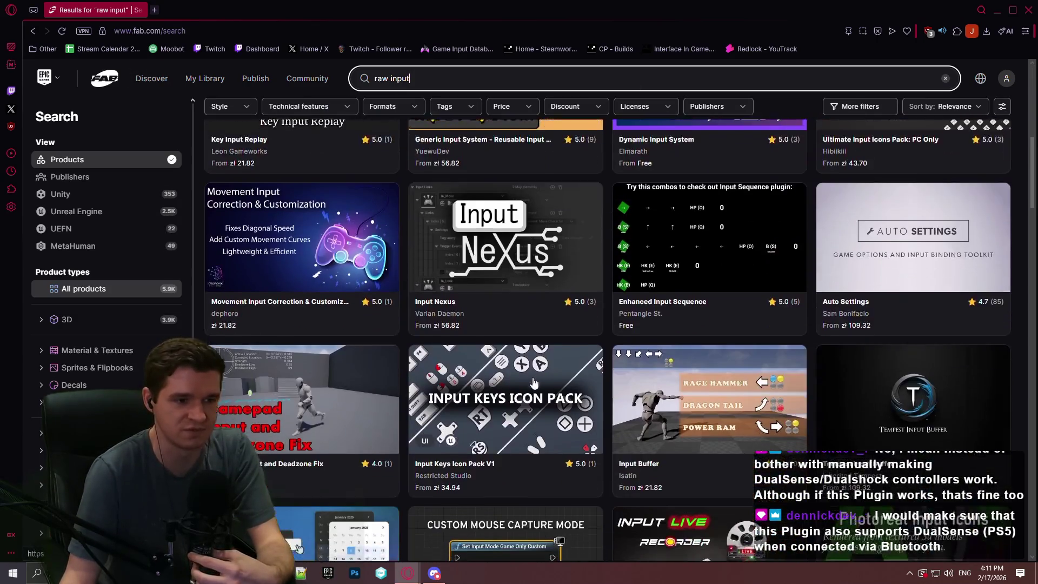
{"action": "scroll", "coordinate": [535, 383], "scroll_direction": "down", "scroll_amount": 6}
{"action": "left_click", "coordinate": [495, 419]}
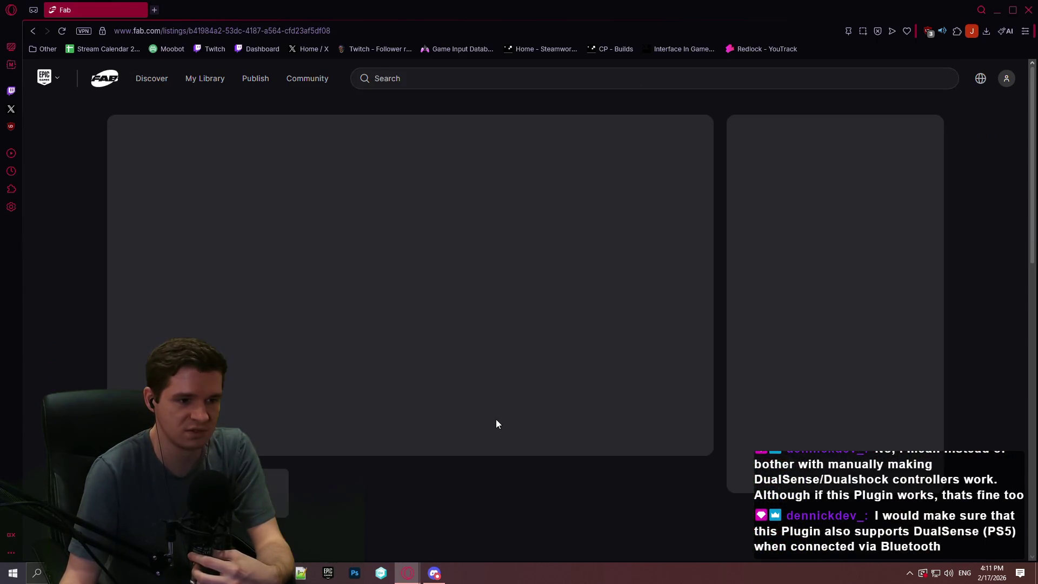
Open the Documentation link in a background tab and highlight the sentence about controller inputs firing Events.
{"action": "scroll", "coordinate": [420, 438], "scroll_direction": "down", "scroll_amount": 7}
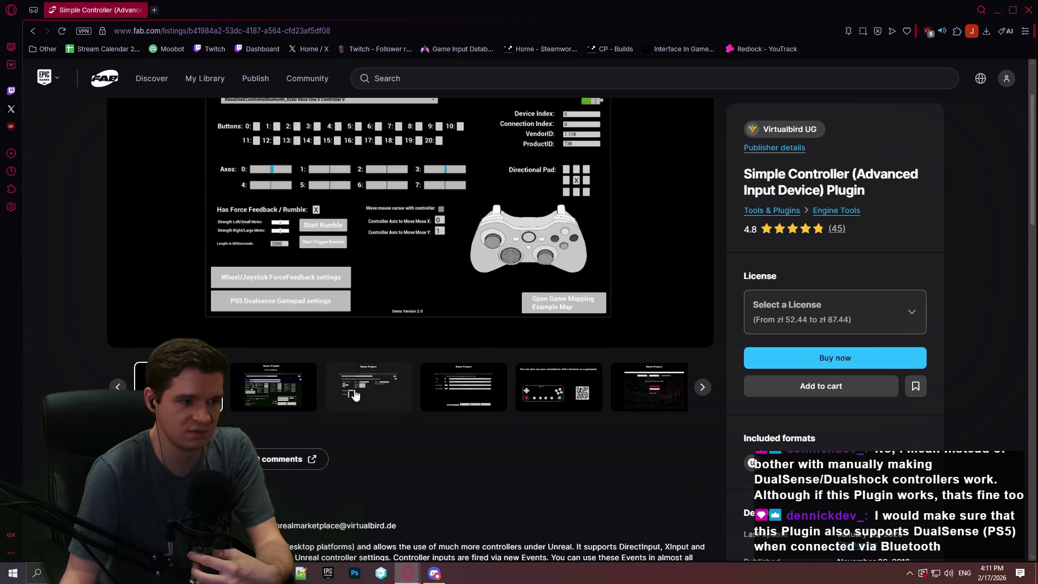
{"action": "middle_click", "coordinate": [142, 256]}
{"action": "scroll", "coordinate": [529, 272], "scroll_direction": "down", "scroll_amount": 4}
{"action": "scroll", "coordinate": [527, 179], "scroll_direction": "up", "scroll_amount": 3}
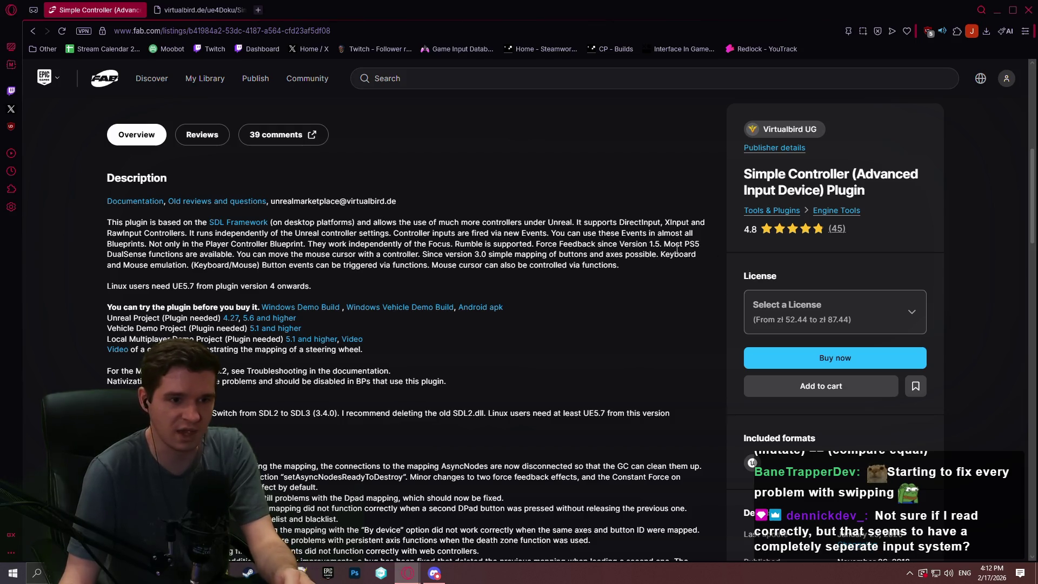
{"action": "mouse_move", "coordinate": [546, 233]}
{"action": "left_mouse_down"}
{"action": "mouse_move", "coordinate": [456, 245]}
{"action": "mouse_move", "coordinate": [396, 236]}
{"action": "left_mouse_up"}
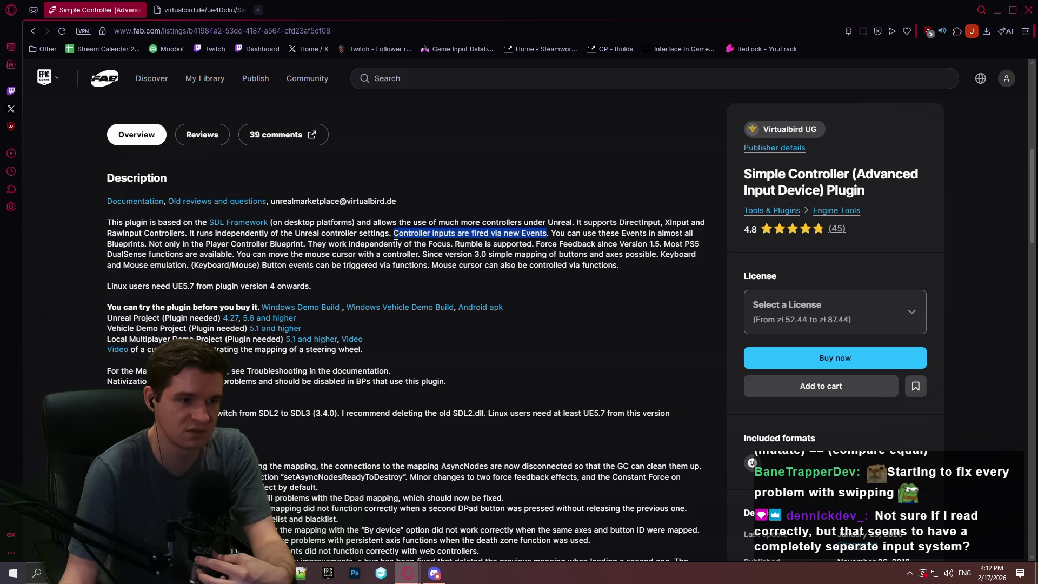
{"action": "left_click", "coordinate": [167, 4]}
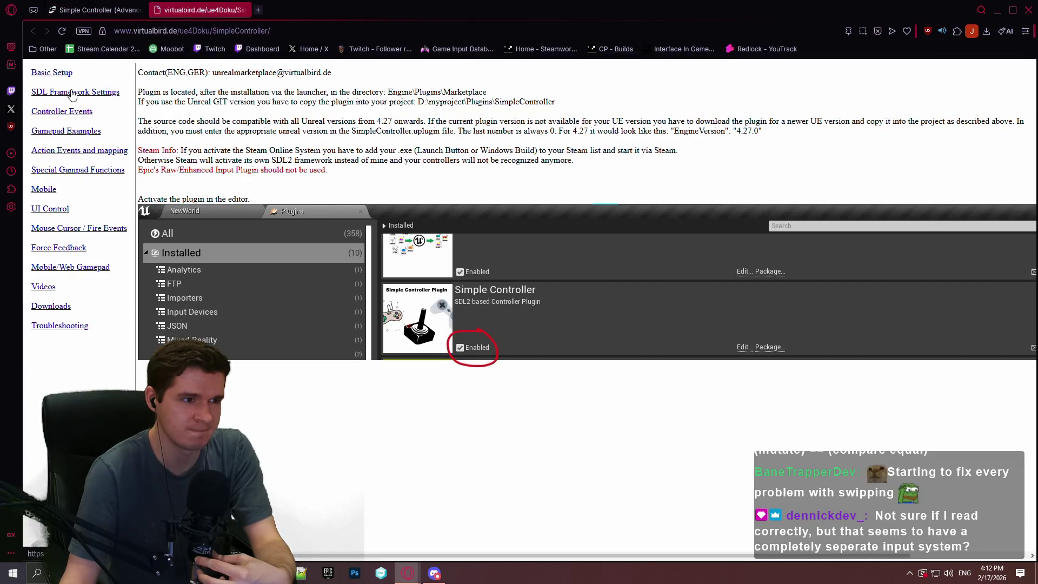
Jump through the Controller Events, Gamepad Examples and SDL Framework Settings documentation sections.
{"action": "left_click", "coordinate": [62, 112]}
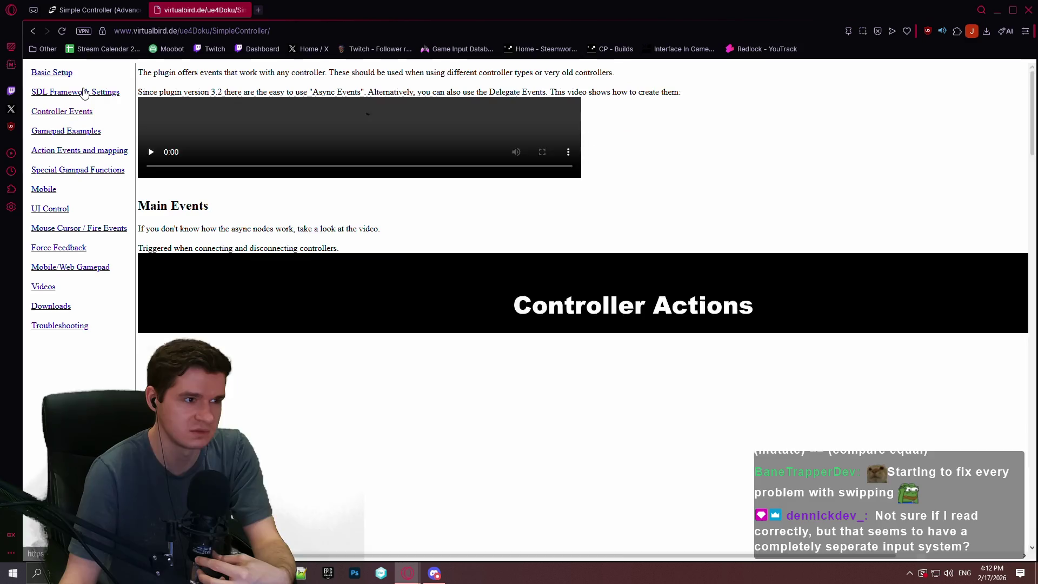
{"action": "left_click", "coordinate": [68, 130]}
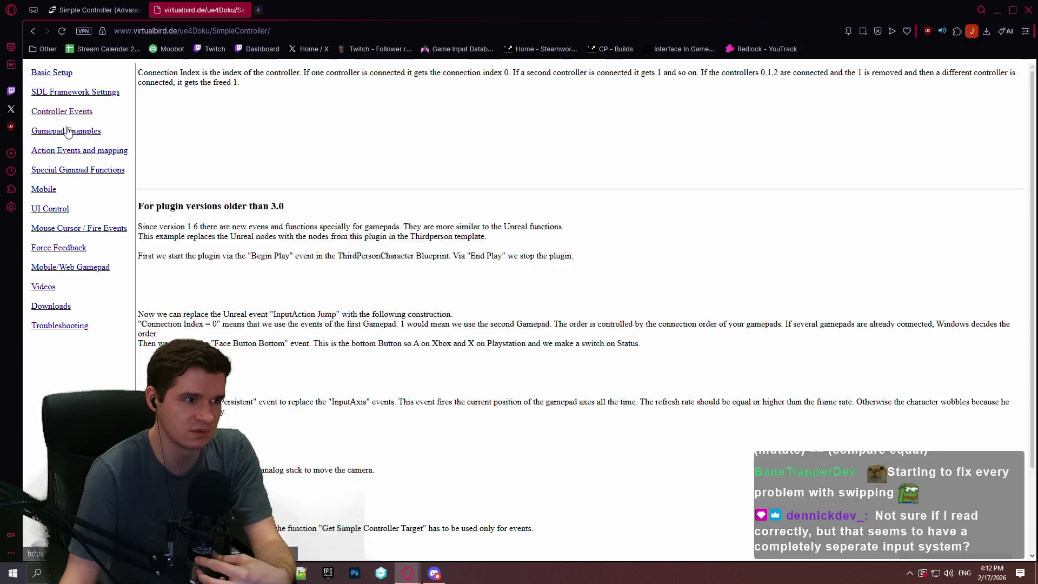
{"action": "left_click", "coordinate": [85, 92]}
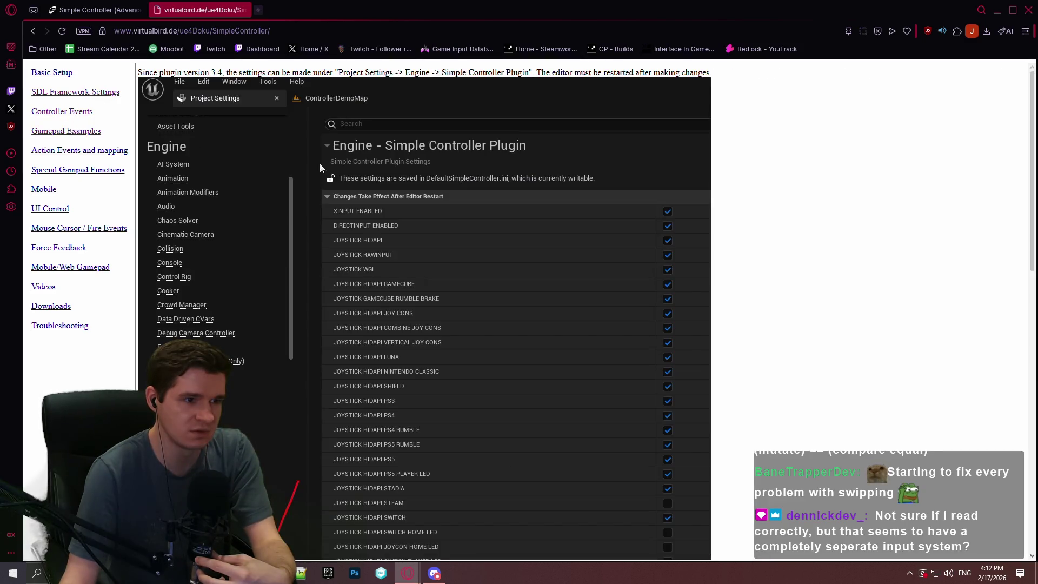
{"action": "scroll", "coordinate": [787, 178], "scroll_direction": "down", "scroll_amount": 10}
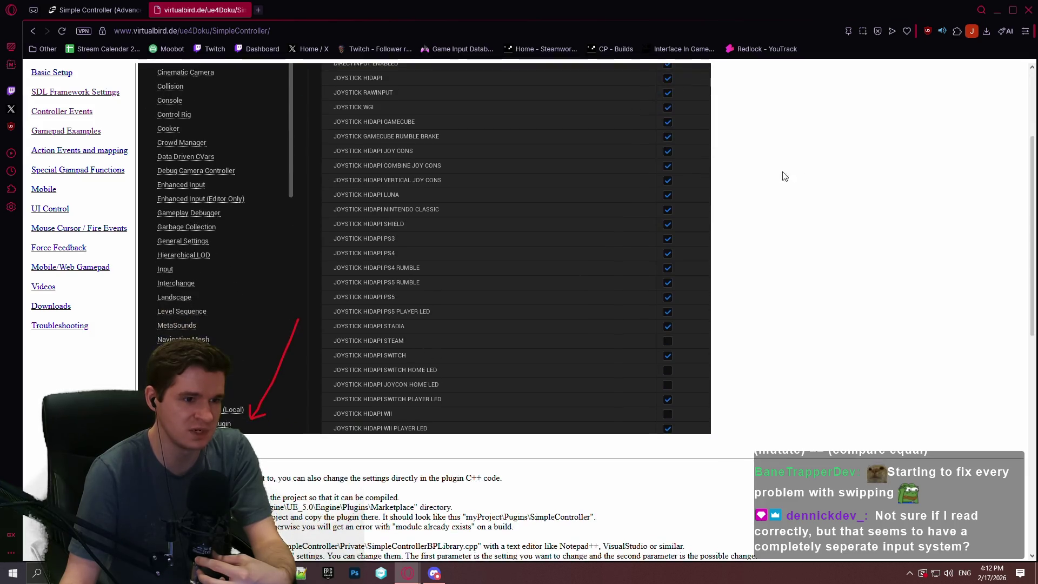
{"action": "scroll", "coordinate": [790, 187], "scroll_direction": "down", "scroll_amount": 4}
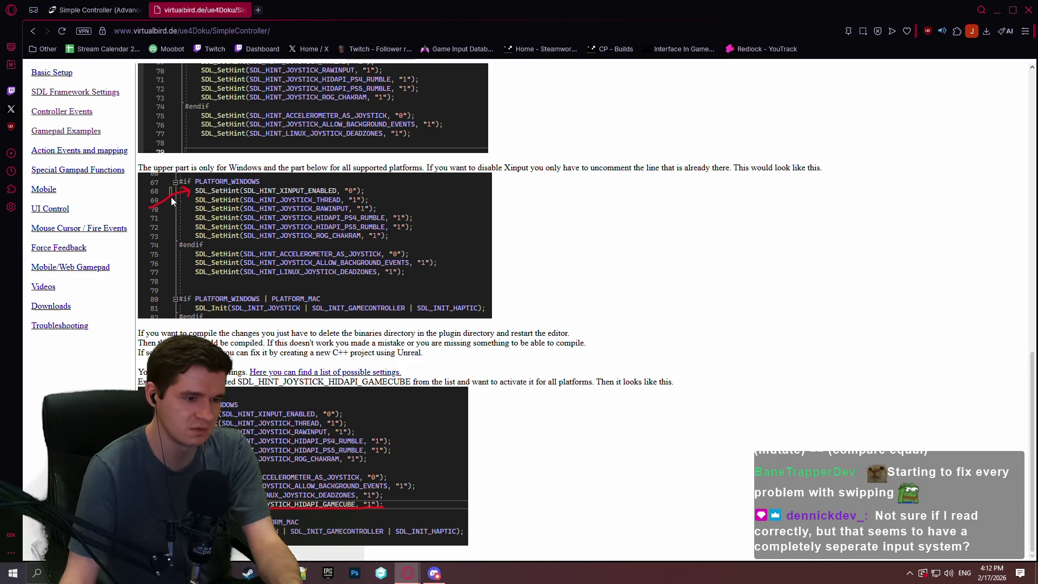
Read the Special Gamepad Functions section, scrolling through it to the UI Control part.
{"action": "left_click", "coordinate": [59, 172]}
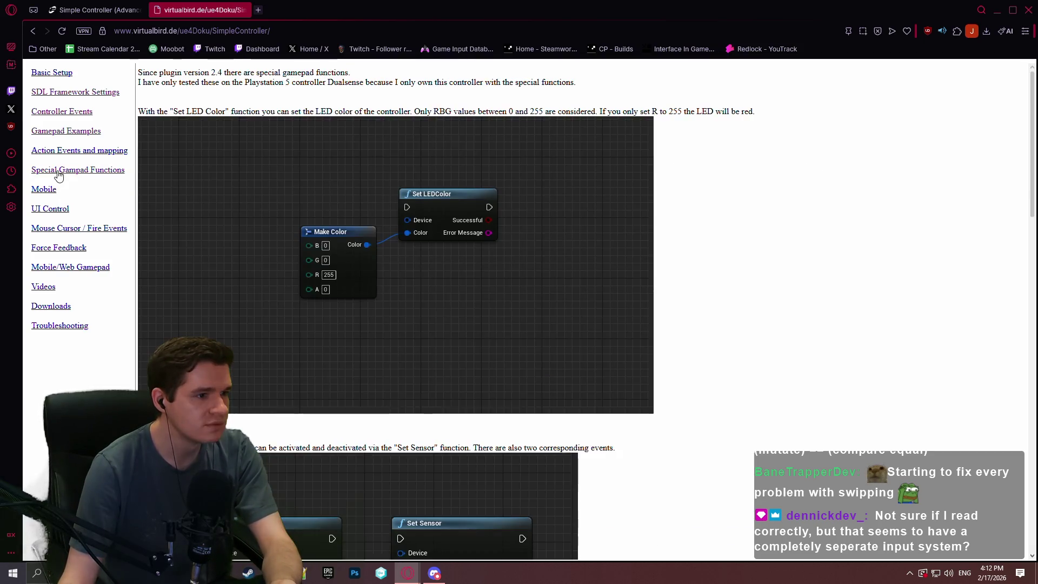
{"action": "scroll", "coordinate": [423, 246], "scroll_direction": "down", "scroll_amount": 1}
{"action": "scroll", "coordinate": [427, 238], "scroll_direction": "down", "scroll_amount": 10}
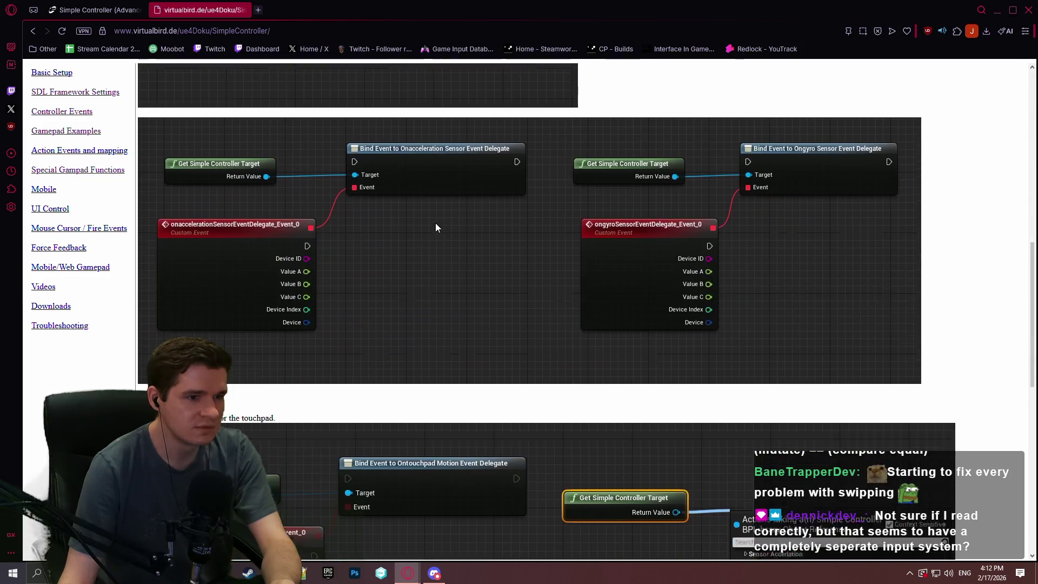
{"action": "scroll", "coordinate": [437, 213], "scroll_direction": "down", "scroll_amount": 1}
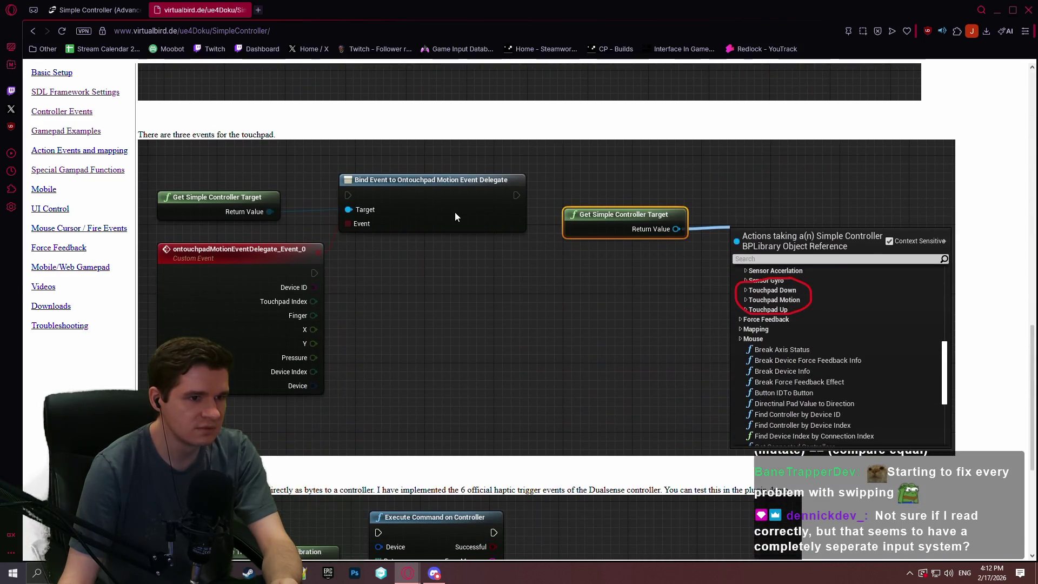
{"action": "scroll", "coordinate": [446, 215], "scroll_direction": "up", "scroll_amount": 5}
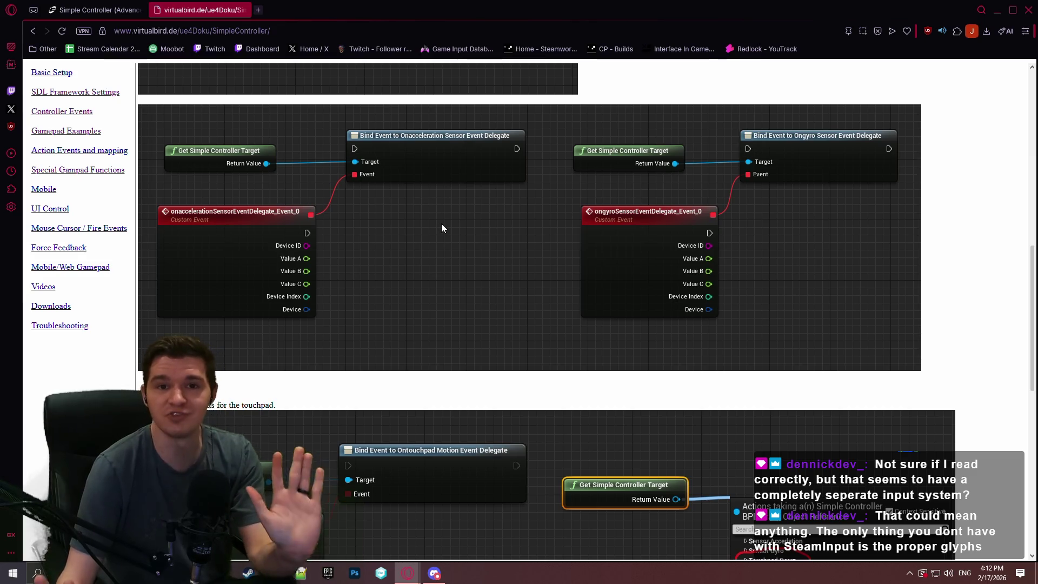
{"action": "scroll", "coordinate": [251, 206], "scroll_direction": "up", "scroll_amount": 1}
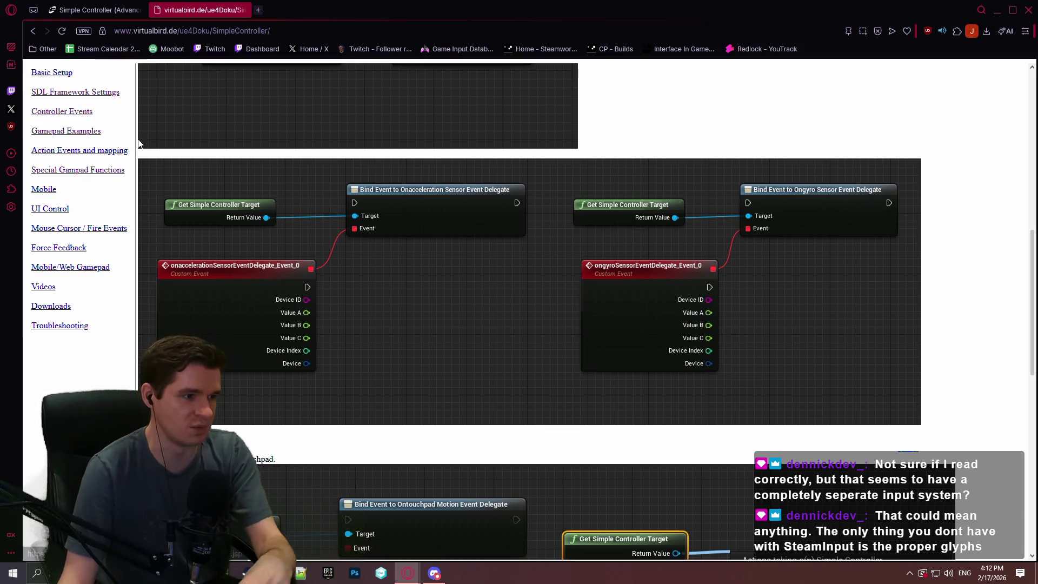
{"action": "scroll", "coordinate": [923, 276], "scroll_direction": "up", "scroll_amount": 15}
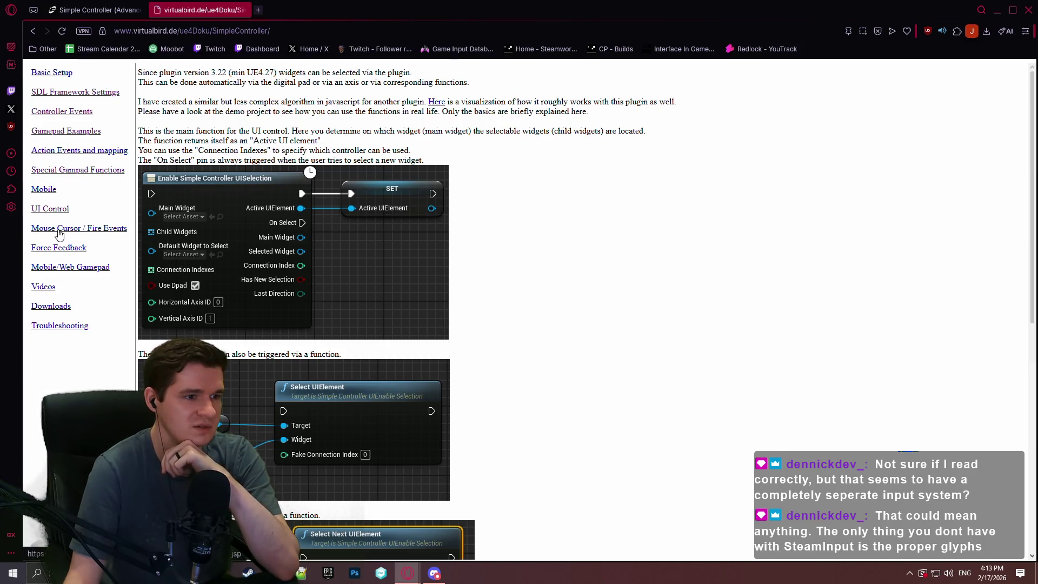
Visit the Mouse Cursor and Mobile sections, then read Action Events and mapping down to createMappingFile.
{"action": "left_click", "coordinate": [61, 230]}
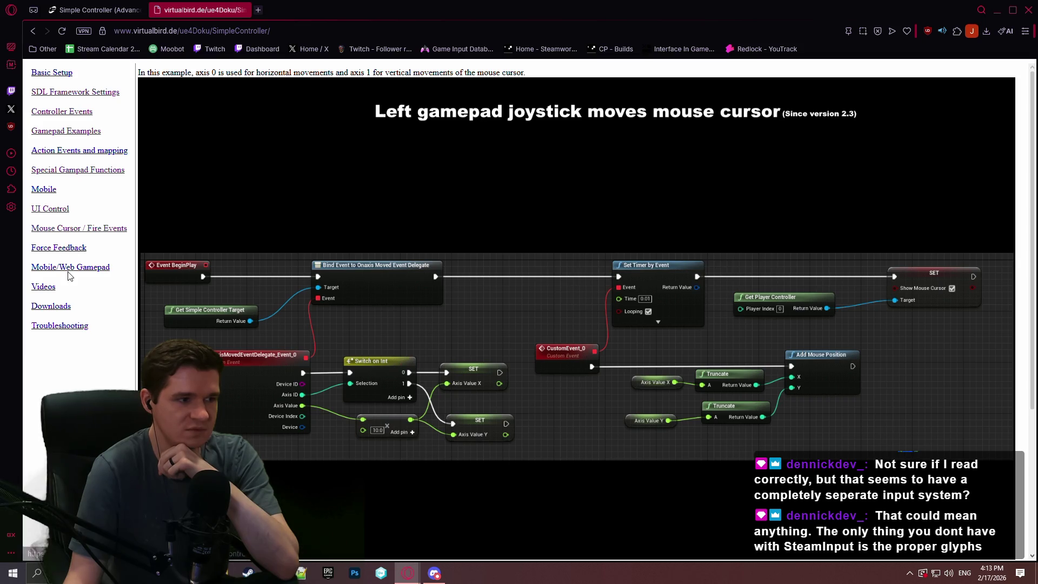
{"action": "left_click", "coordinate": [39, 192]}
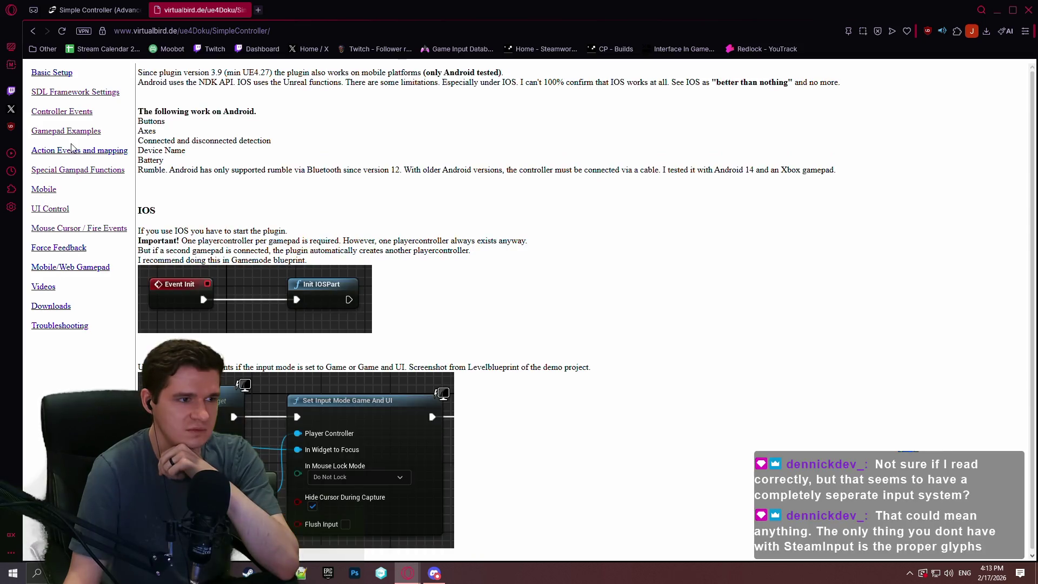
{"action": "left_click", "coordinate": [71, 151]}
{"action": "scroll", "coordinate": [590, 157], "scroll_direction": "down", "scroll_amount": 3}
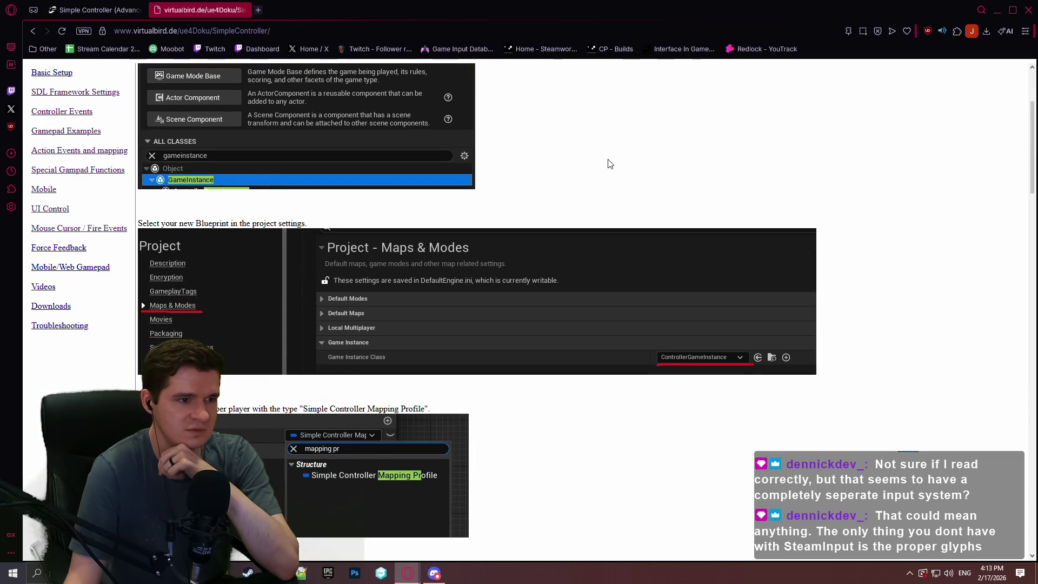
{"action": "scroll", "coordinate": [614, 167], "scroll_direction": "down", "scroll_amount": 7}
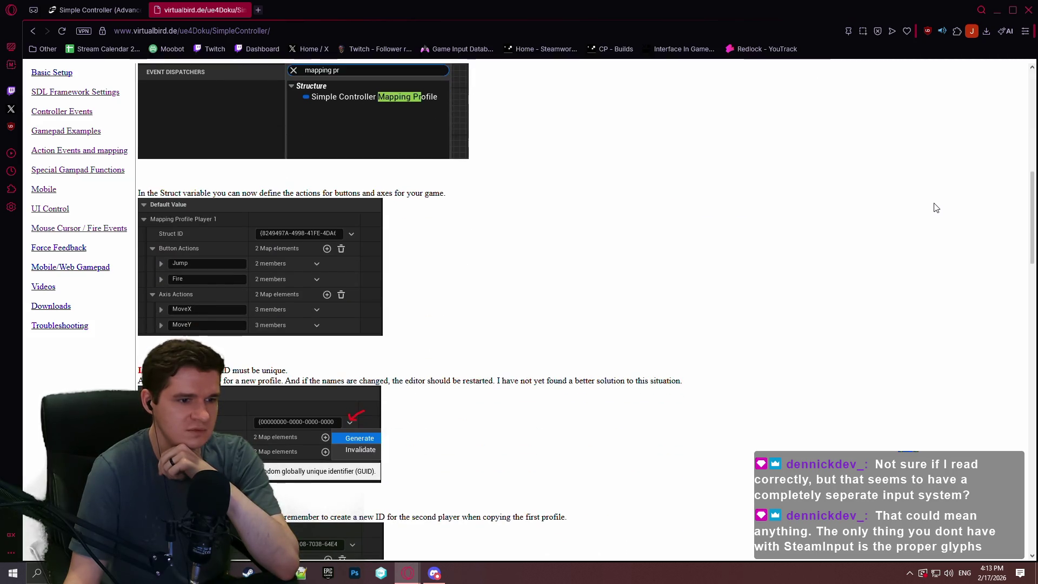
{"action": "scroll", "coordinate": [936, 208], "scroll_direction": "down", "scroll_amount": 1}
{"action": "scroll", "coordinate": [934, 212], "scroll_direction": "down", "scroll_amount": 8}
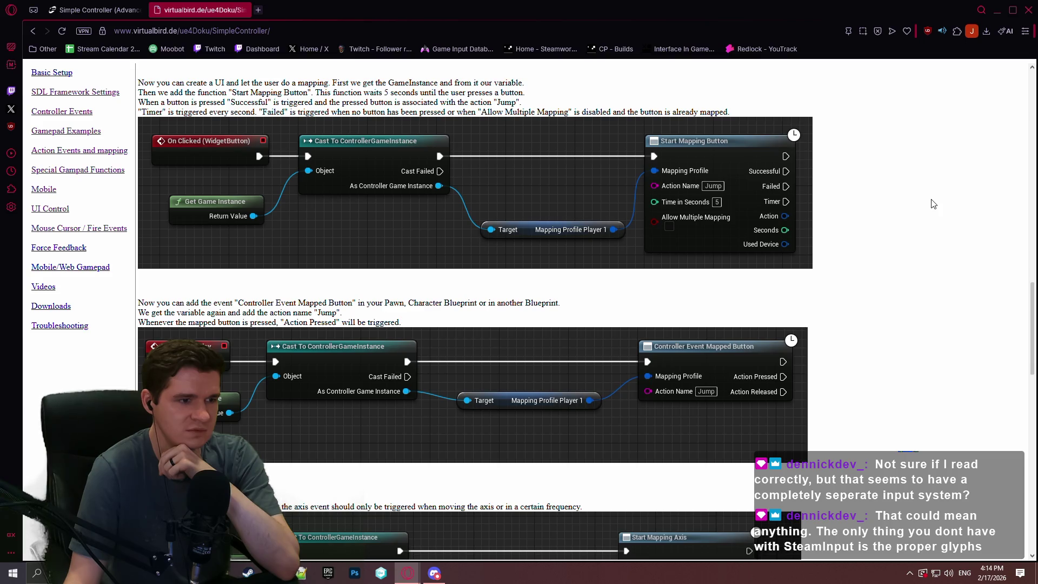
{"action": "scroll", "coordinate": [933, 204], "scroll_direction": "down", "scroll_amount": 3}
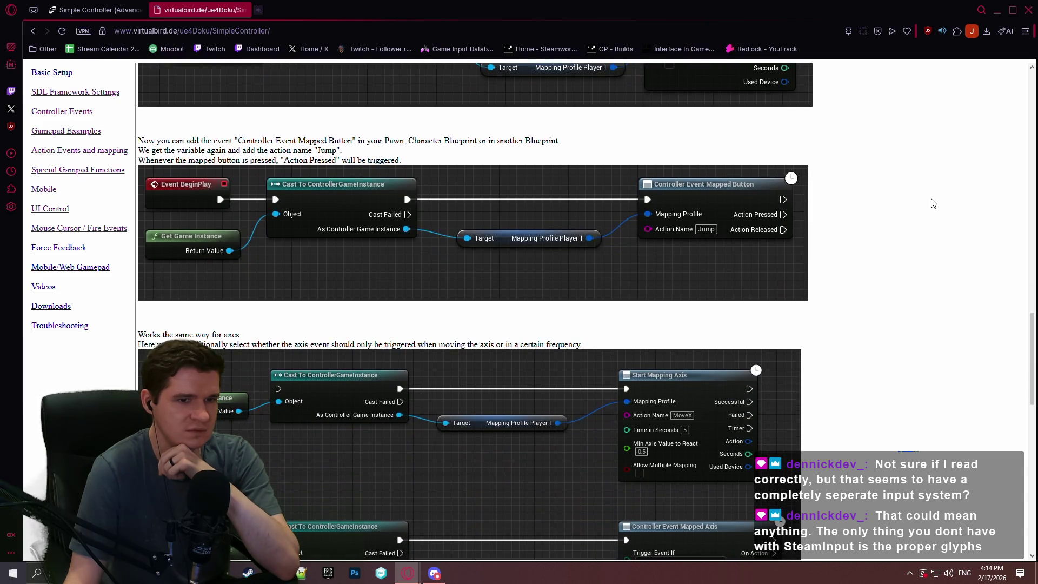
{"action": "scroll", "coordinate": [934, 204], "scroll_direction": "down", "scroll_amount": 8}
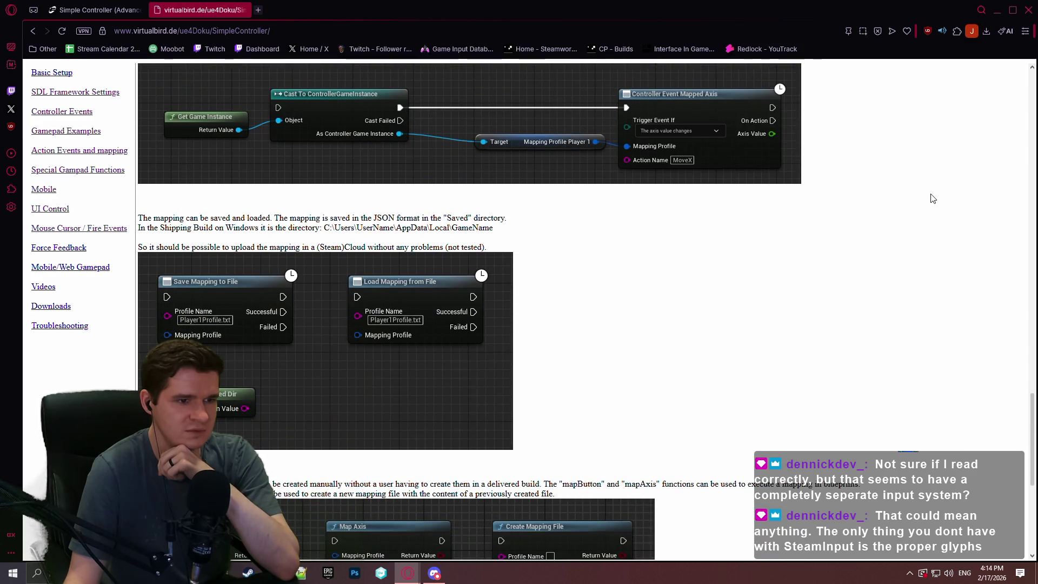
{"action": "scroll", "coordinate": [932, 200], "scroll_direction": "down", "scroll_amount": 2}
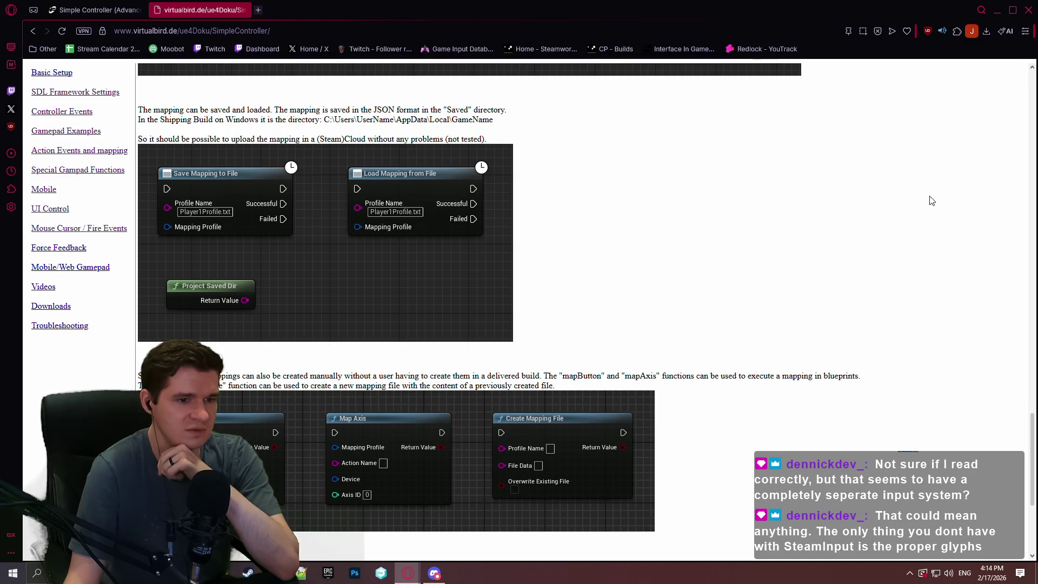
{"action": "scroll", "coordinate": [923, 197], "scroll_direction": "down", "scroll_amount": 4}
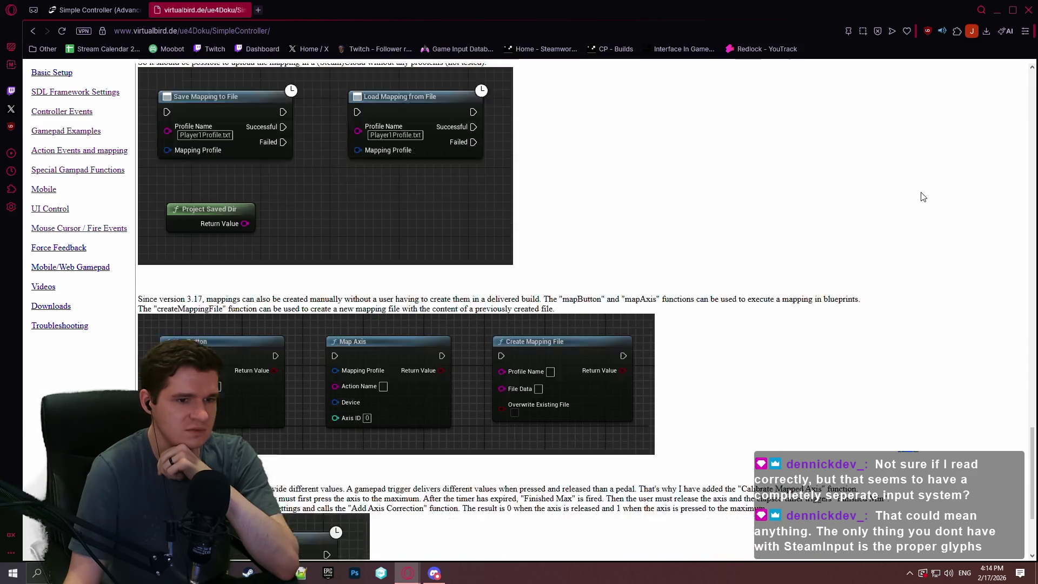